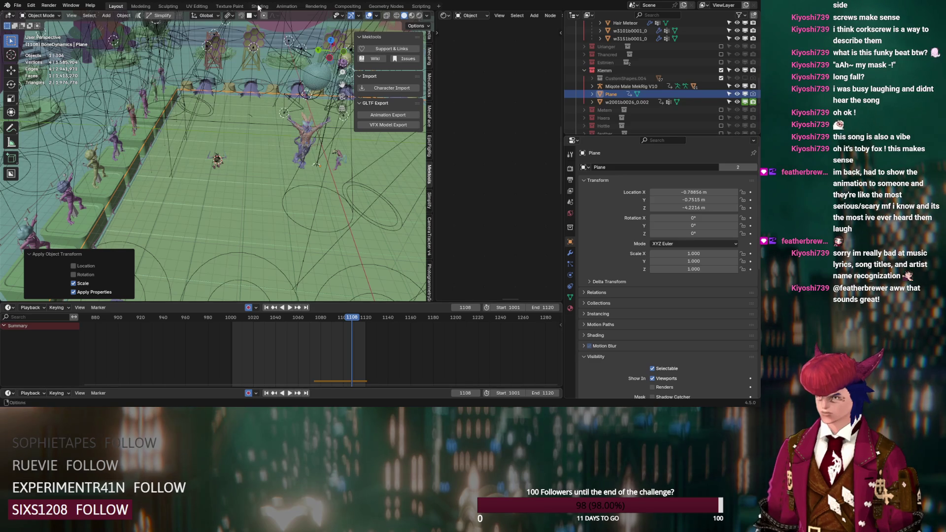
# Orbit around the characters in Blender, then switch over to the Marvelous Designer shirt project
pyautogui.moveTo(314, 265)
pyautogui.mouseDown(button='middle')
pyautogui.moveTo(189, 297)
pyautogui.moveTo(303, 269)
pyautogui.mouseUp(button='middle')
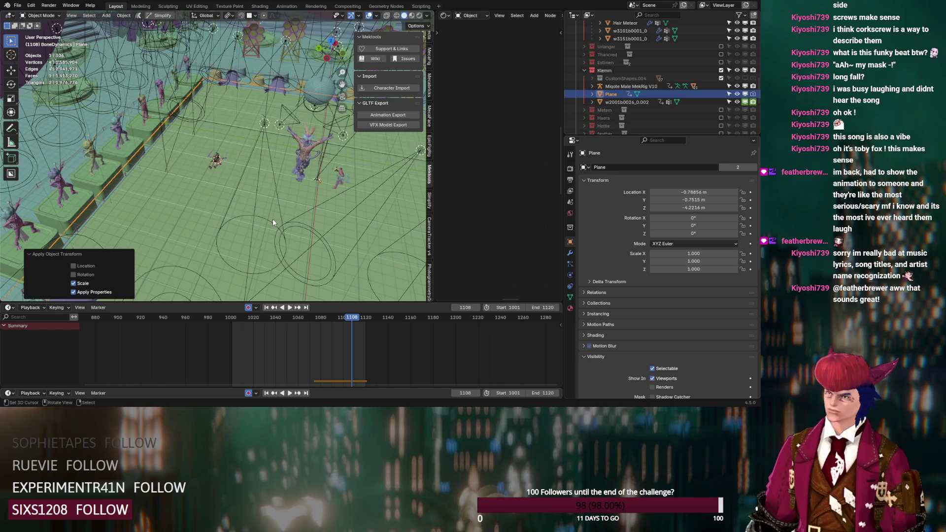
pyautogui.scroll(5, 230, 160)
pyautogui.moveTo(231, 160)
pyautogui.mouseDown(button='middle')
pyautogui.moveTo(146, 226)
pyautogui.moveTo(175, 215)
pyautogui.mouseUp(button='middle')
pyautogui.scroll(-5, 182, 190)
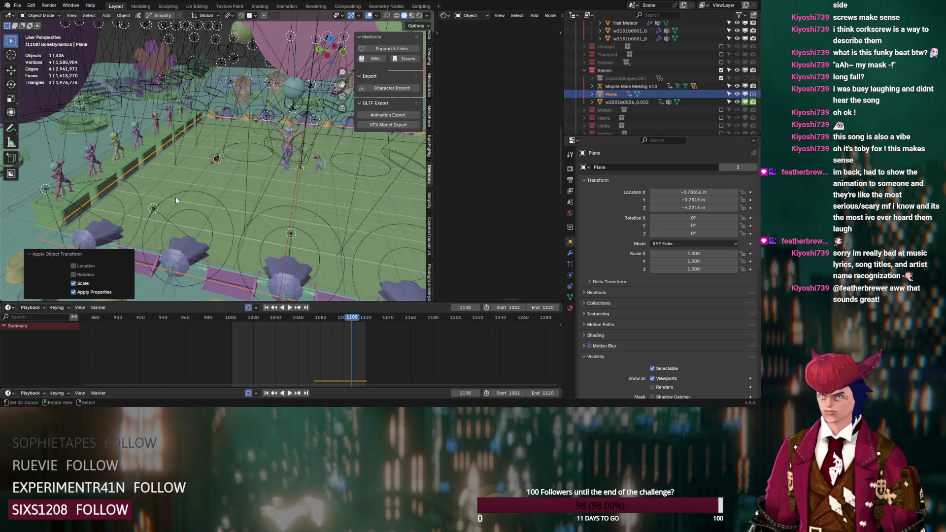
pyautogui.moveTo(175, 197)
pyautogui.mouseDown(button='middle')
pyautogui.moveTo(265, 231)
pyautogui.moveTo(260, 240)
pyautogui.mouseUp(button='middle')
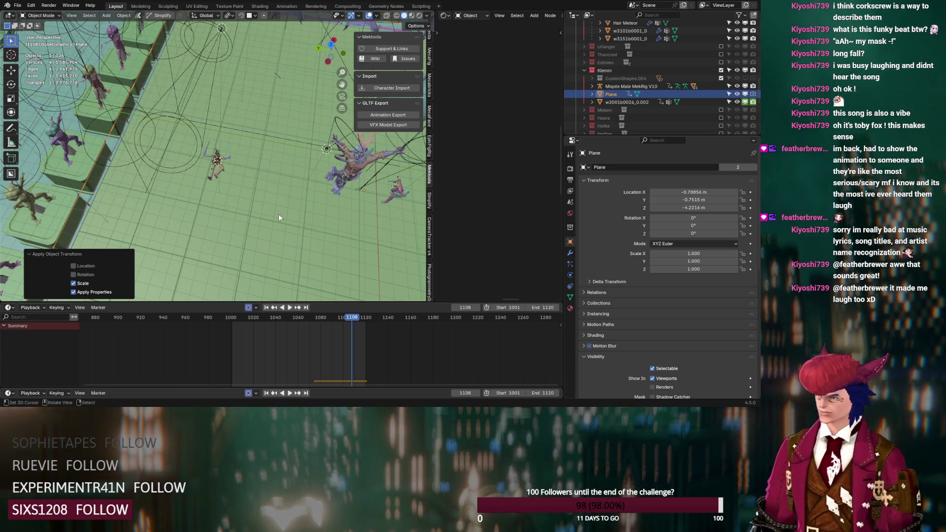
pyautogui.moveTo(198, 120); pyautogui.dragTo(256, 132, button='middle')
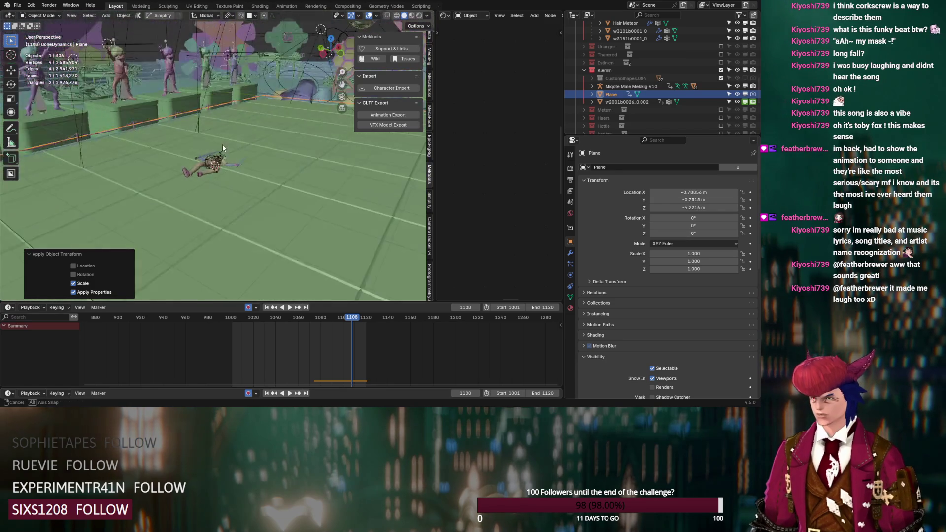
pyautogui.moveTo(256, 132)
pyautogui.mouseDown(button='middle')
pyautogui.moveTo(227, 207)
pyautogui.moveTo(227, 180)
pyautogui.moveTo(265, 210)
pyautogui.moveTo(113, 186)
pyautogui.moveTo(266, 203)
pyautogui.moveTo(233, 223)
pyautogui.moveTo(160, 209)
pyautogui.moveTo(199, 176)
pyautogui.moveTo(296, 174)
pyautogui.moveTo(264, 154)
pyautogui.moveTo(253, 224)
pyautogui.mouseUp(button='middle')
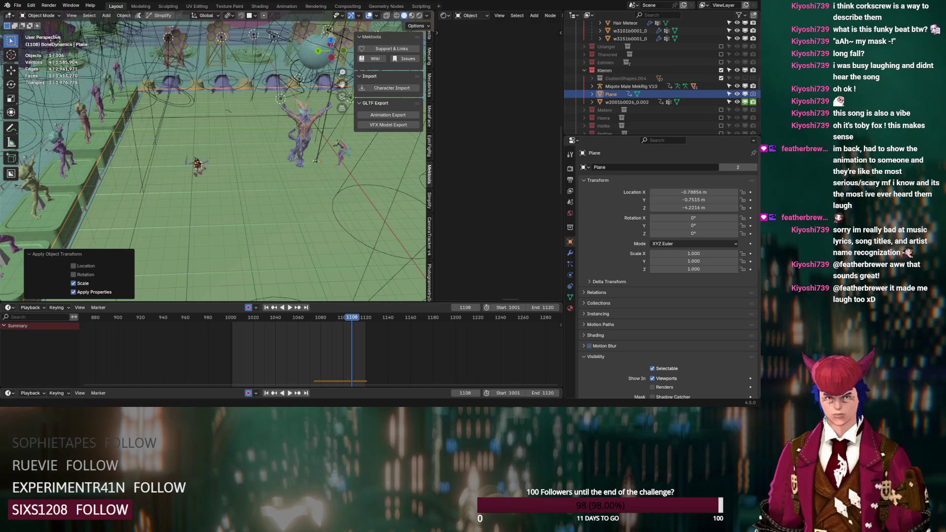
pyautogui.hotkey('alt', 'Tab')
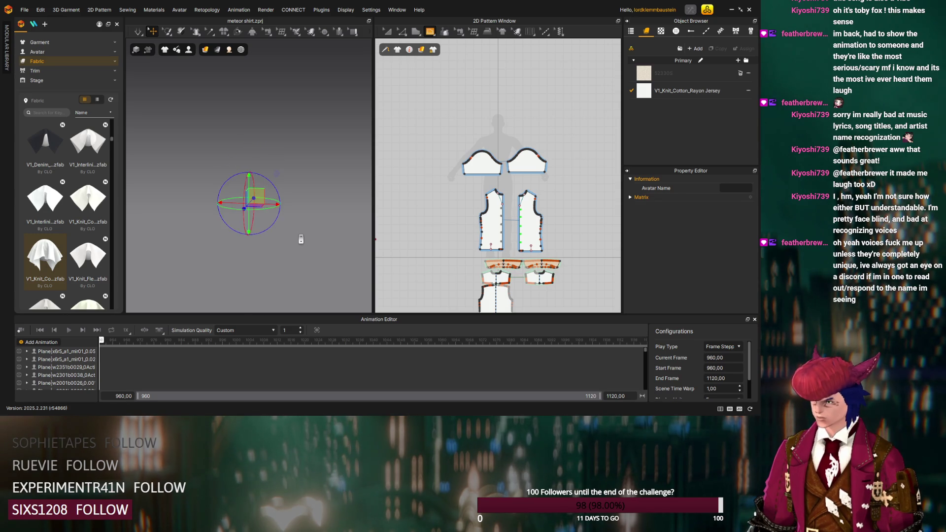
# In the Scene tree, expand 3D Form > Avatar > DS_Meteor_Shirt_02 and select its Mesh to show its properties
pyautogui.click(631, 31)
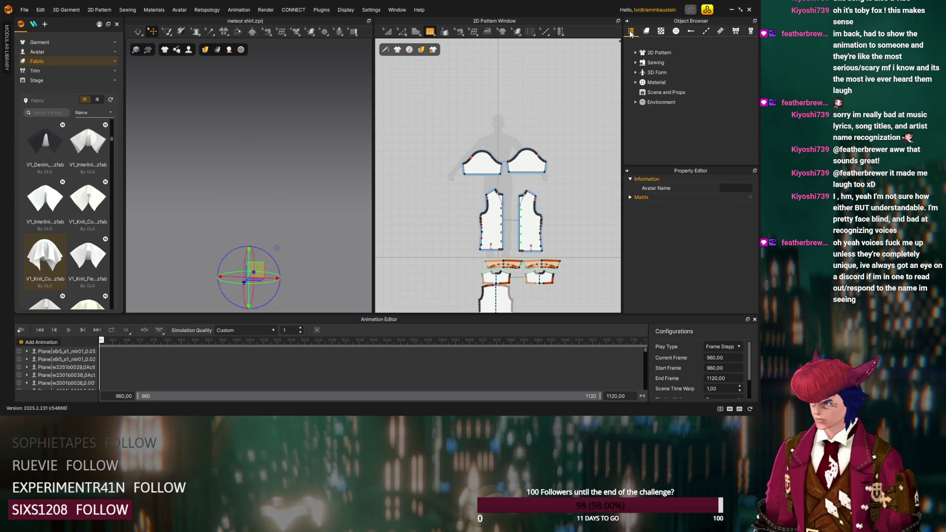
pyautogui.click(635, 73)
pyautogui.click(654, 82)
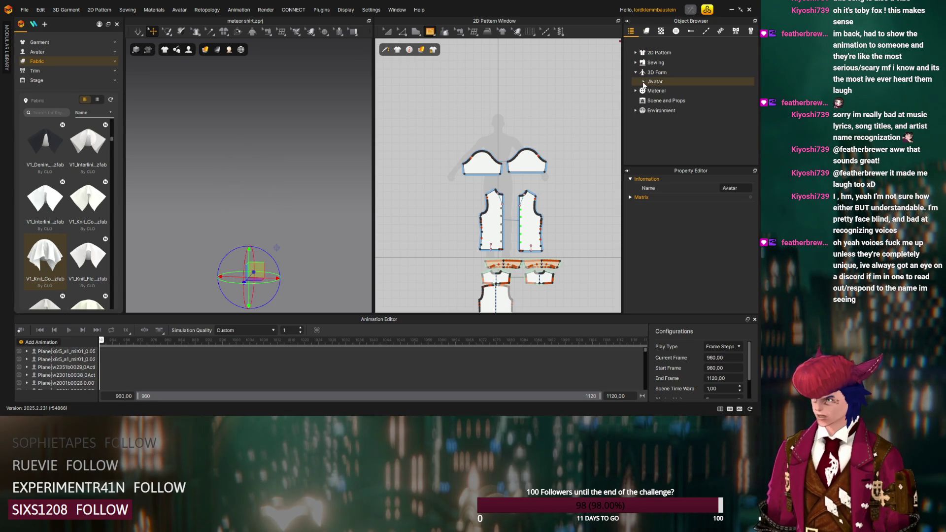
pyautogui.click(643, 82)
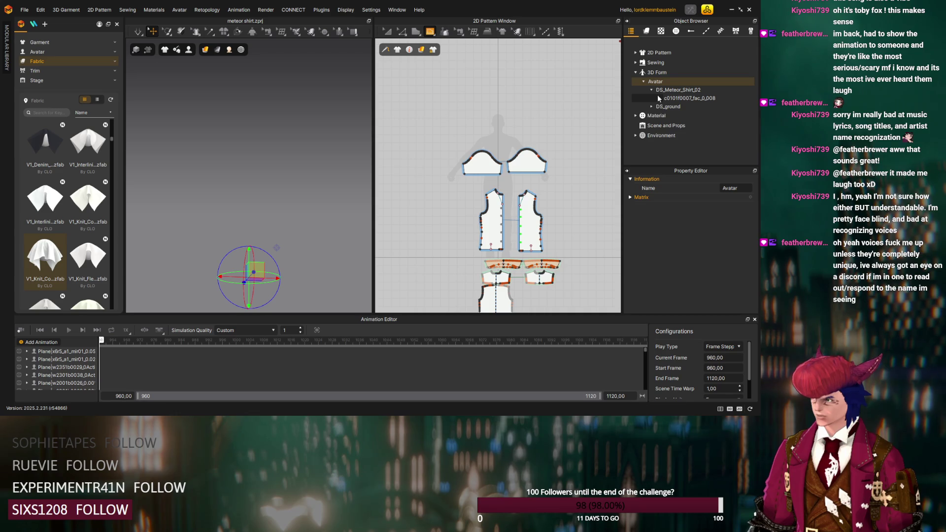
pyautogui.click(659, 98)
pyautogui.click(667, 105)
pyautogui.click(684, 115)
# Orbit the 3D view around the avatar and hide the ground
pyautogui.moveTo(306, 238)
pyautogui.mouseDown(button='right')
pyautogui.moveTo(302, 212)
pyautogui.moveTo(338, 156)
pyautogui.mouseUp(button='right')
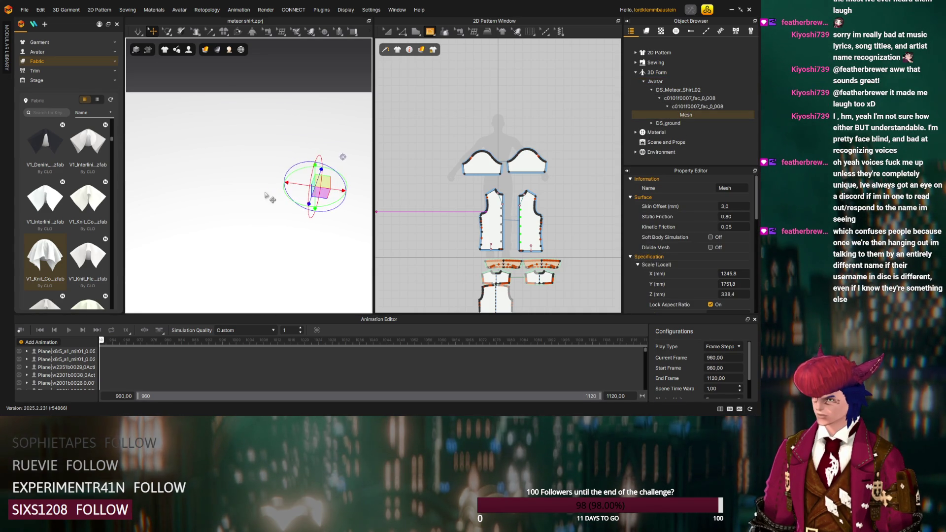
pyautogui.moveTo(338, 156); pyautogui.dragTo(258, 142, button='right')
pyautogui.moveTo(258, 141); pyautogui.dragTo(273, 219, button='middle')
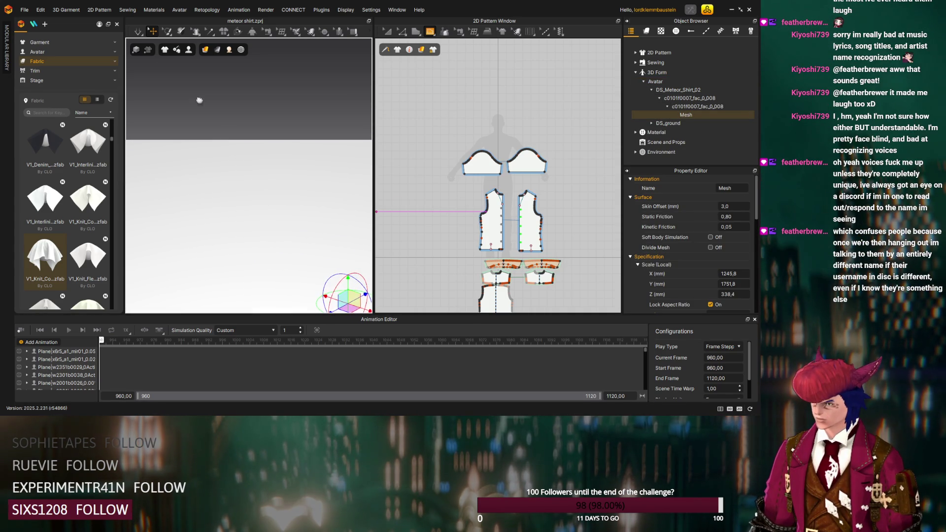
pyautogui.moveTo(255, 164)
pyautogui.mouseDown(button='right')
pyautogui.moveTo(232, 152)
pyautogui.moveTo(323, 152)
pyautogui.moveTo(209, 84)
pyautogui.mouseUp(button='right')
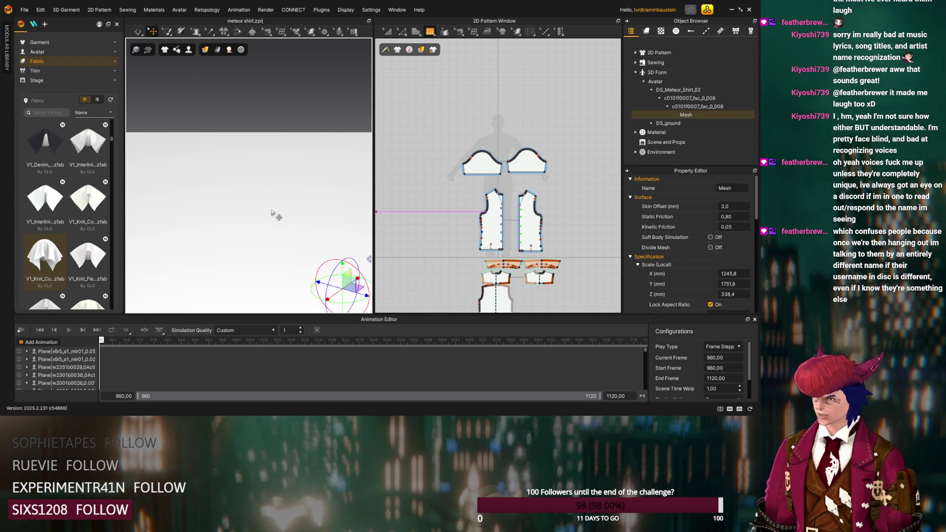
pyautogui.moveTo(277, 157); pyautogui.dragTo(277, 198, button='right')
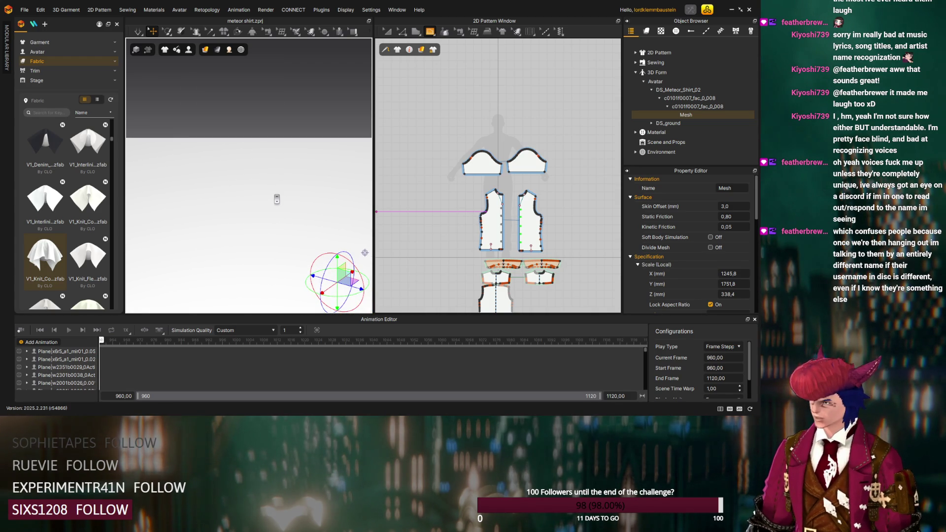
pyautogui.press('2')
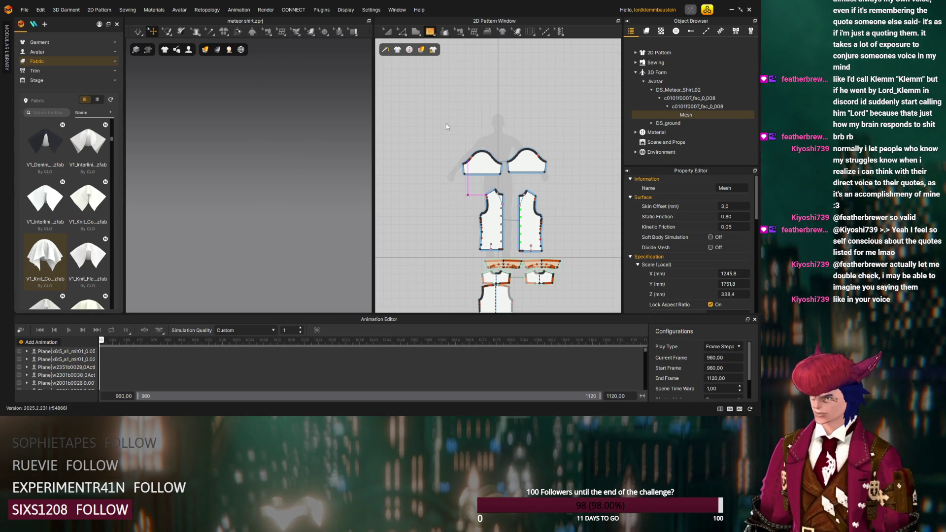
# Return to the shirt's Fabric list and deselect the avatar mesh in the 3D view
pyautogui.click(385, 31)
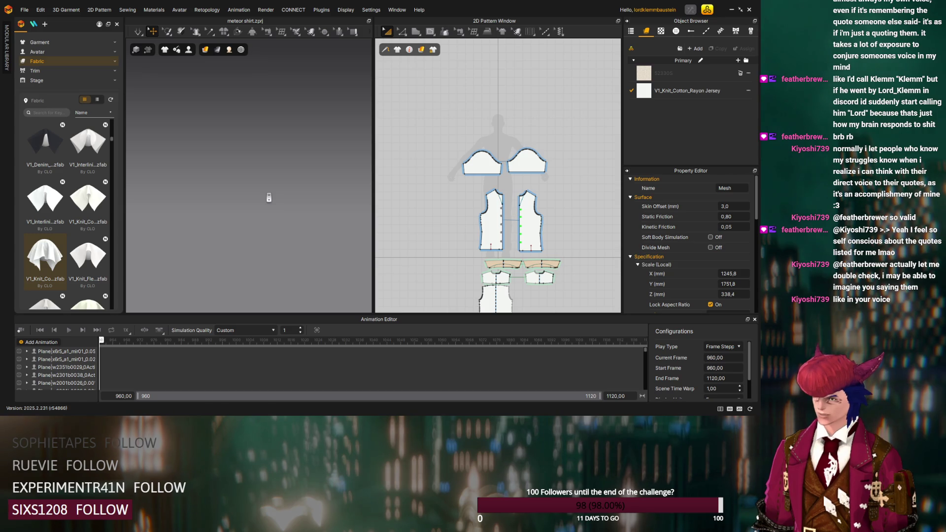
pyautogui.moveTo(269, 197); pyautogui.dragTo(275, 206, button='right')
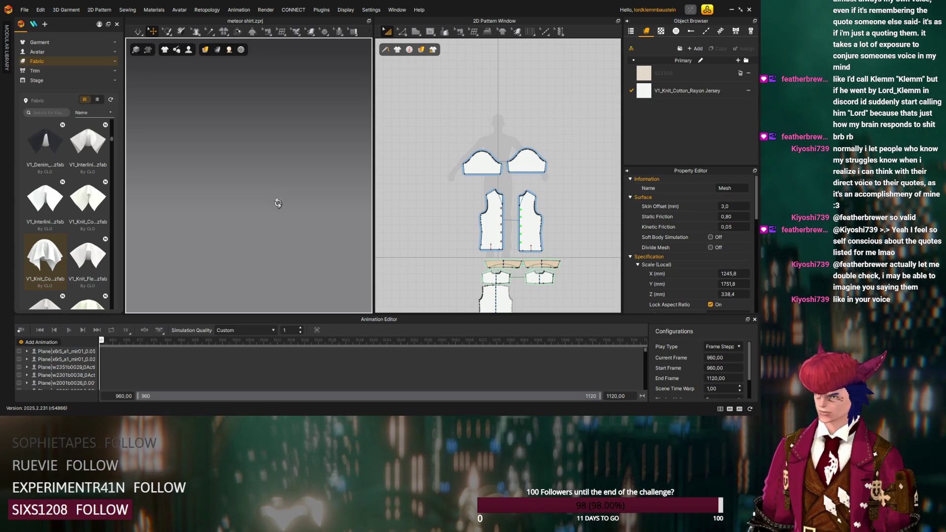
pyautogui.click(254, 207)
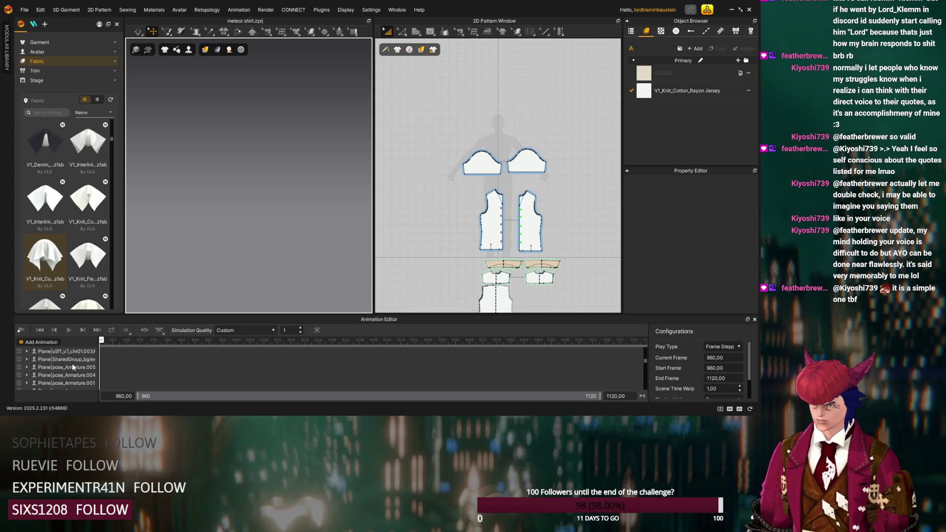
pyautogui.scroll(-3, 71, 361)
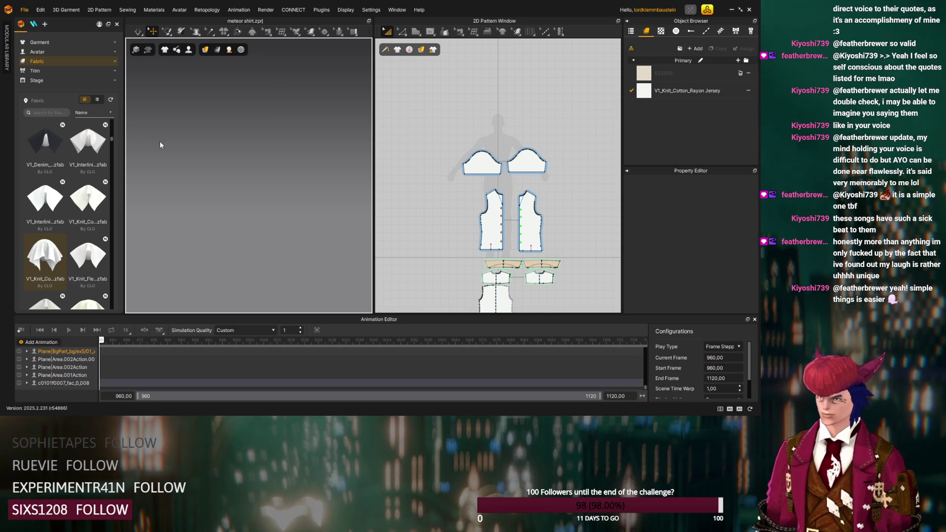
# Adjust the 3D view of the reset untitled scene
pyautogui.moveTo(122, 126); pyautogui.dragTo(160, 141)
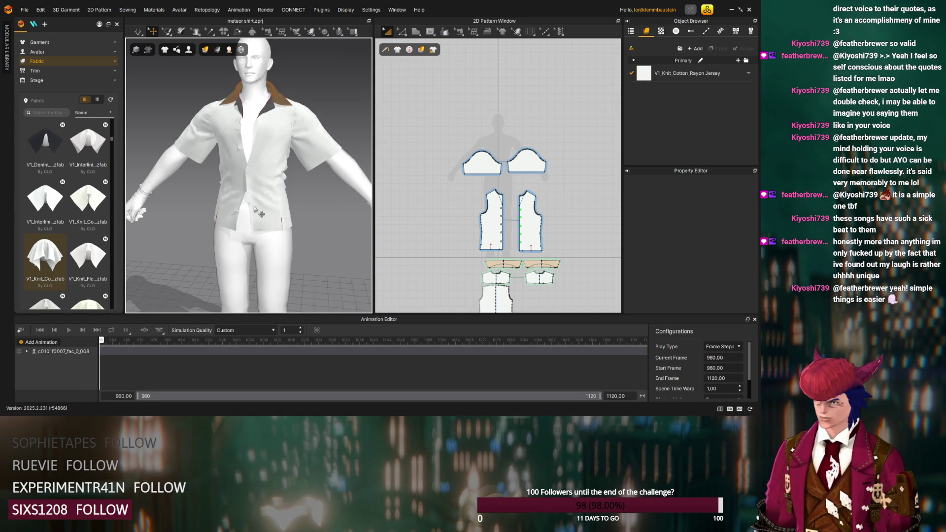
pyautogui.scroll(-2, 257, 210)
pyautogui.scroll(4, 259, 219)
# Orbit the view to face the reloaded shirt from the front
pyautogui.moveTo(258, 218); pyautogui.dragTo(284, 234, button='right')
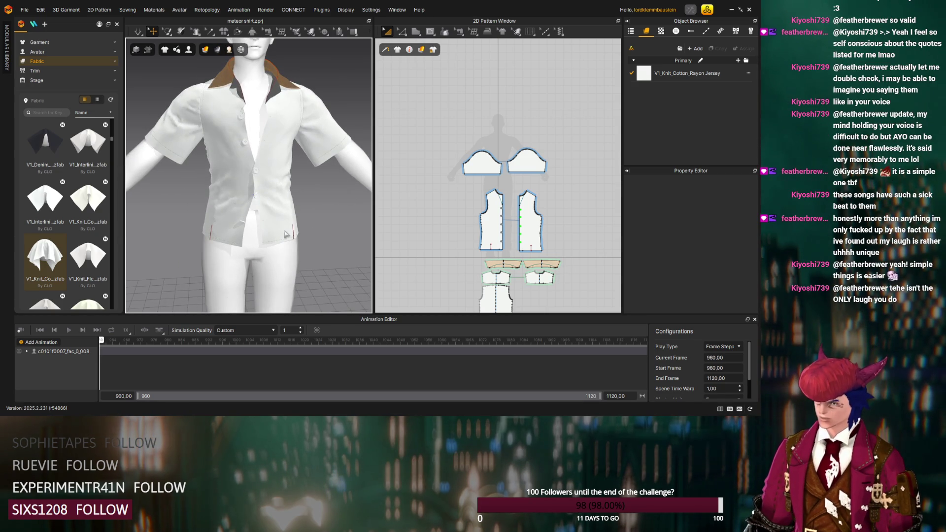
pyautogui.scroll(-3, 294, 231)
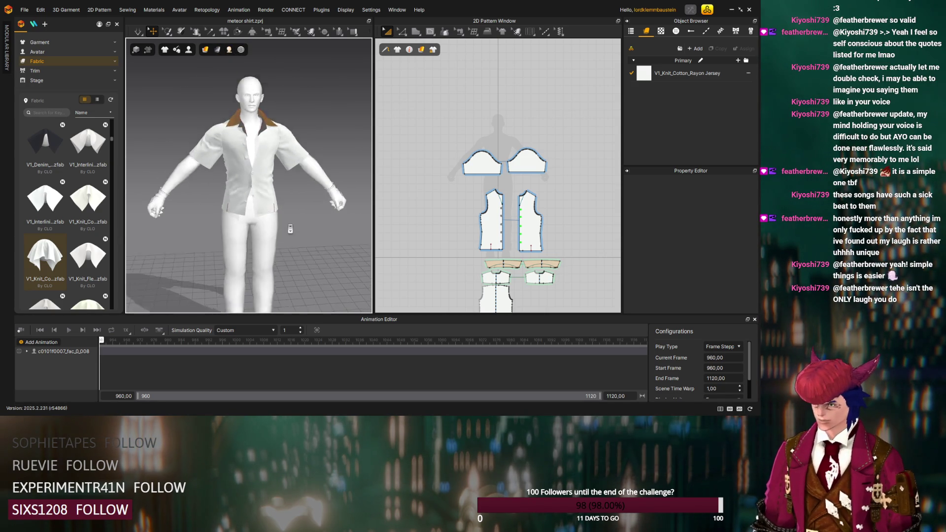
pyautogui.scroll(1, 291, 229)
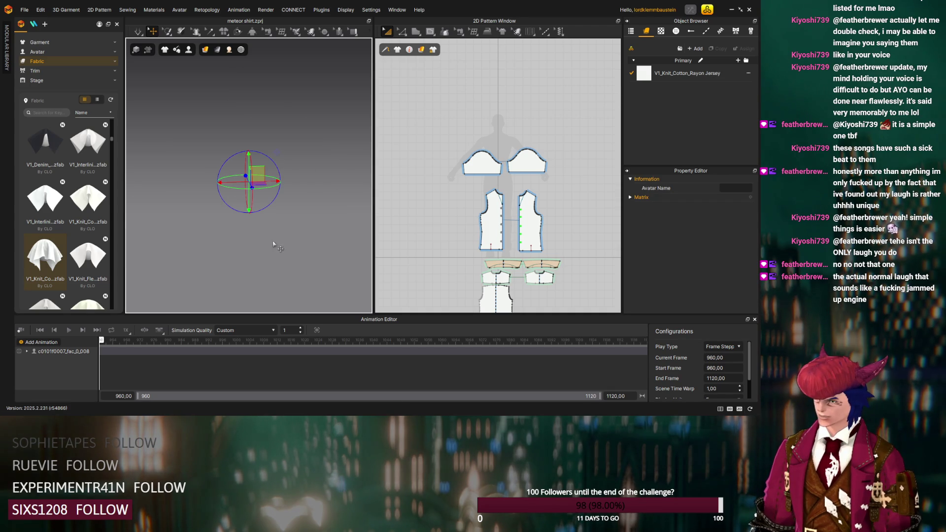
# Nudge the avatar slightly upward with its gizmo and toggle simulation
pyautogui.moveTo(268, 239); pyautogui.dragTo(267, 236, button='middle')
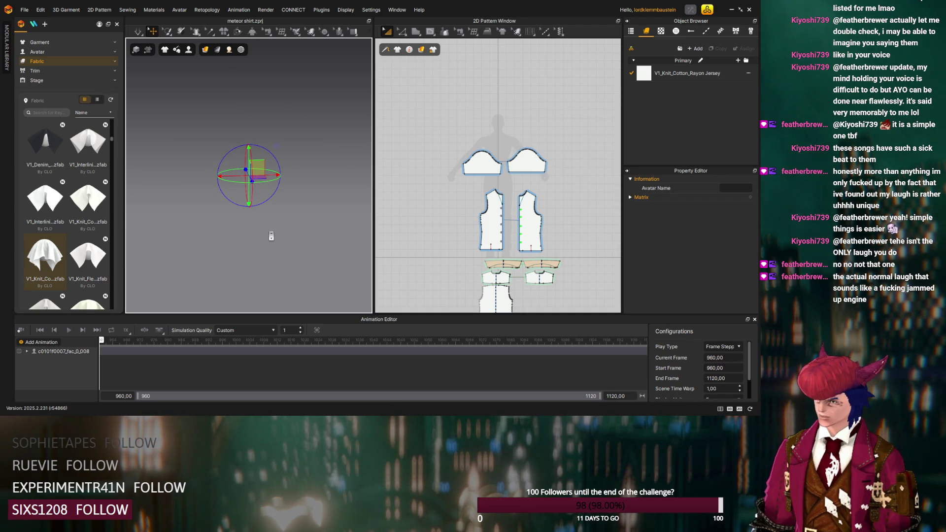
pyautogui.press('space')
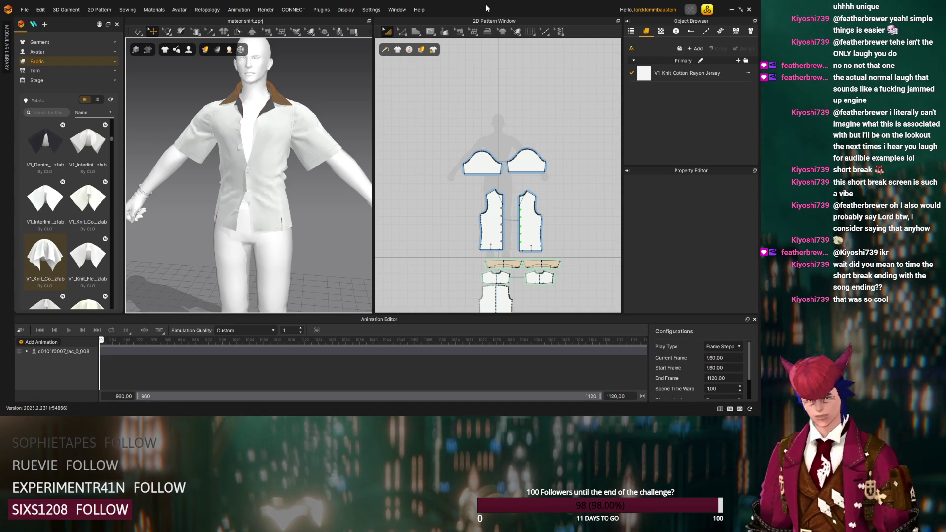
pyautogui.press('2')
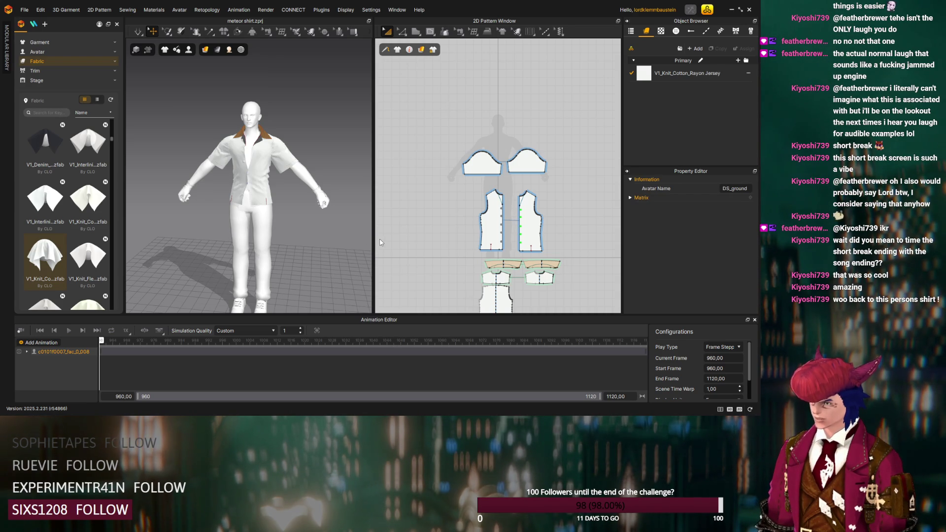
pyautogui.moveTo(296, 236)
pyautogui.mouseDown(button='right')
pyautogui.moveTo(205, 228)
pyautogui.moveTo(181, 211)
pyautogui.mouseUp(button='right')
pyautogui.moveTo(237, 175); pyautogui.dragTo(317, 160, button='right')
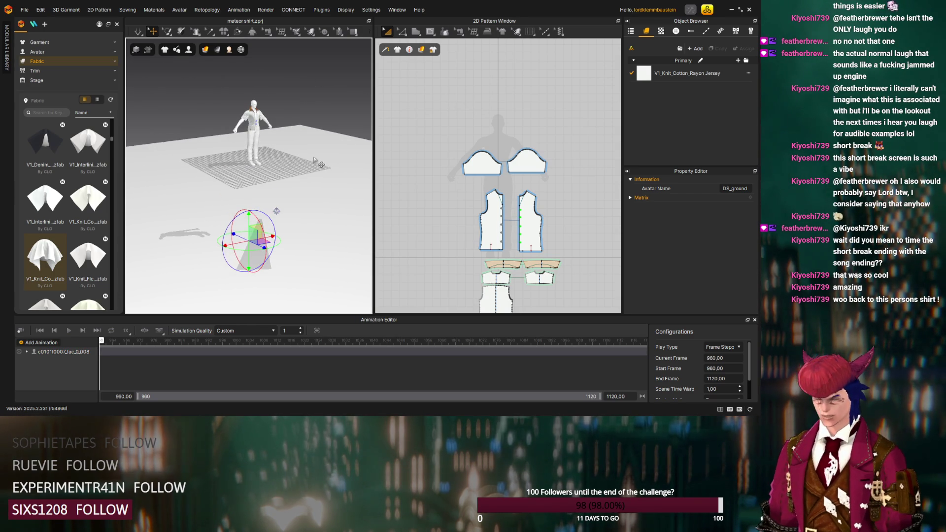
pyautogui.click(318, 162)
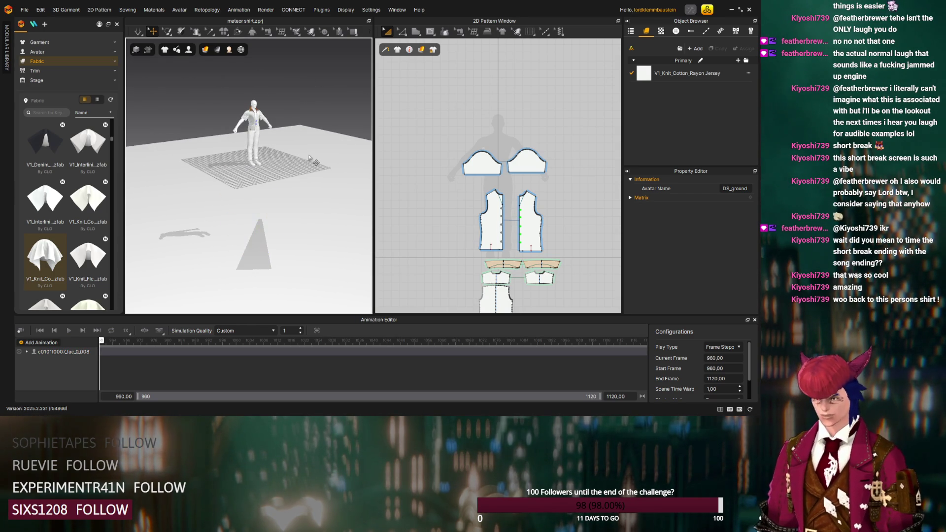
pyautogui.click(252, 331)
# Set Simulation Quality to Animation (Stable) and start recording the garment simulation
pyautogui.click(247, 345)
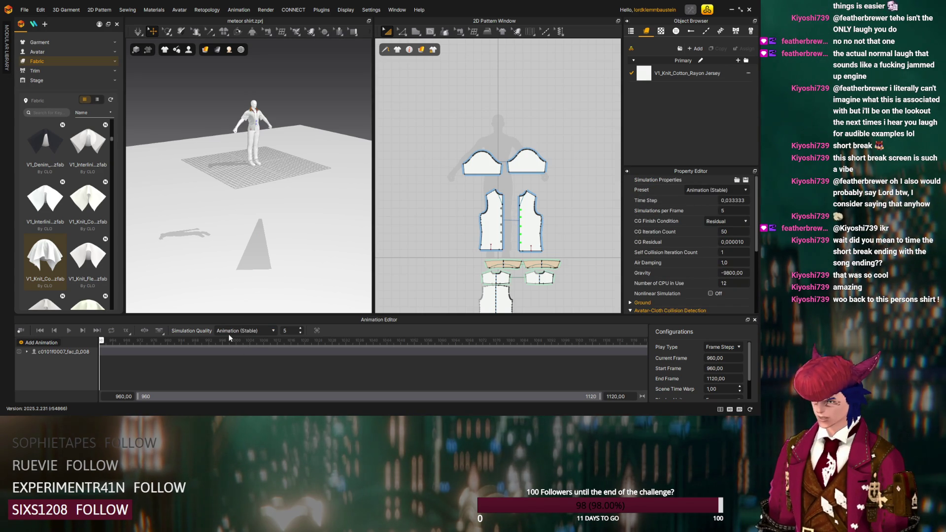
pyautogui.scroll(-3, 692, 247)
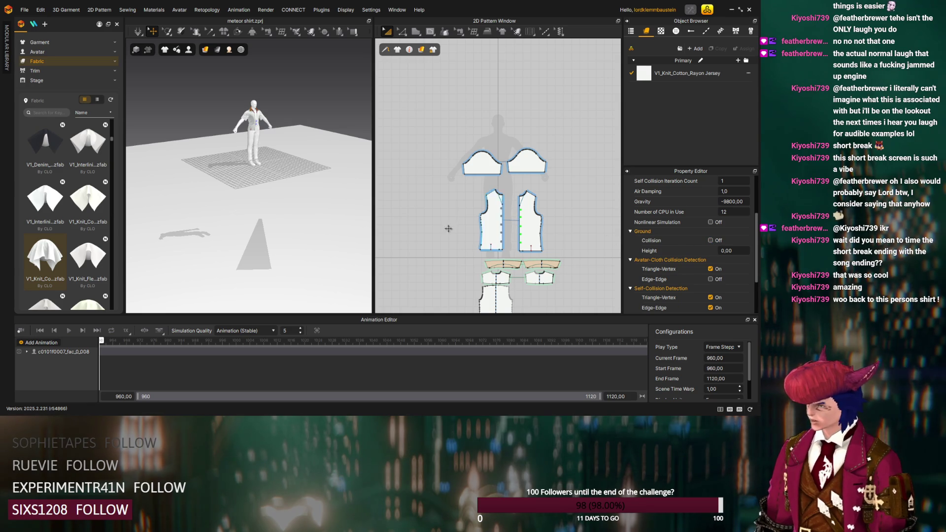
pyautogui.moveTo(273, 167)
pyautogui.mouseDown(button='right')
pyautogui.moveTo(327, 194)
pyautogui.moveTo(268, 176)
pyautogui.mouseUp(button='right')
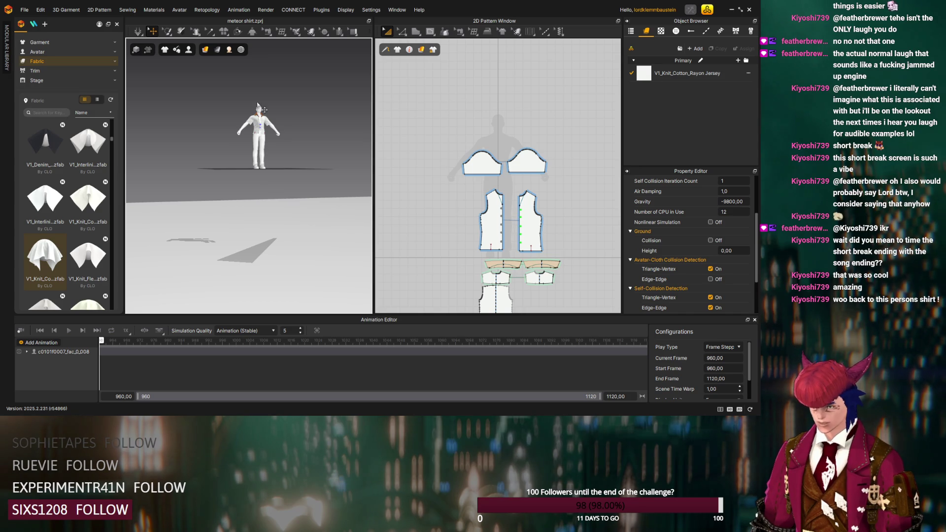
pyautogui.click(22, 332)
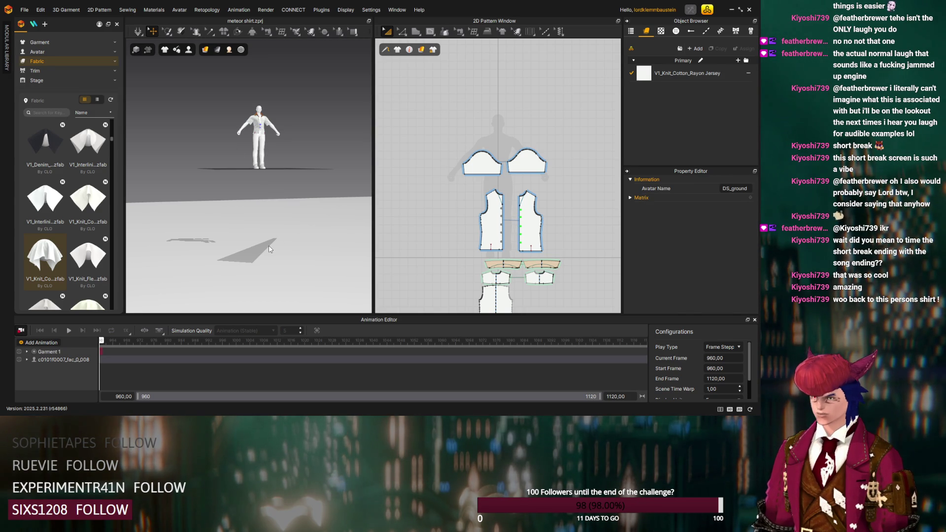
# Play the recording through the animation and scrub the timeline from frame 965 to 1000
pyautogui.press('space')
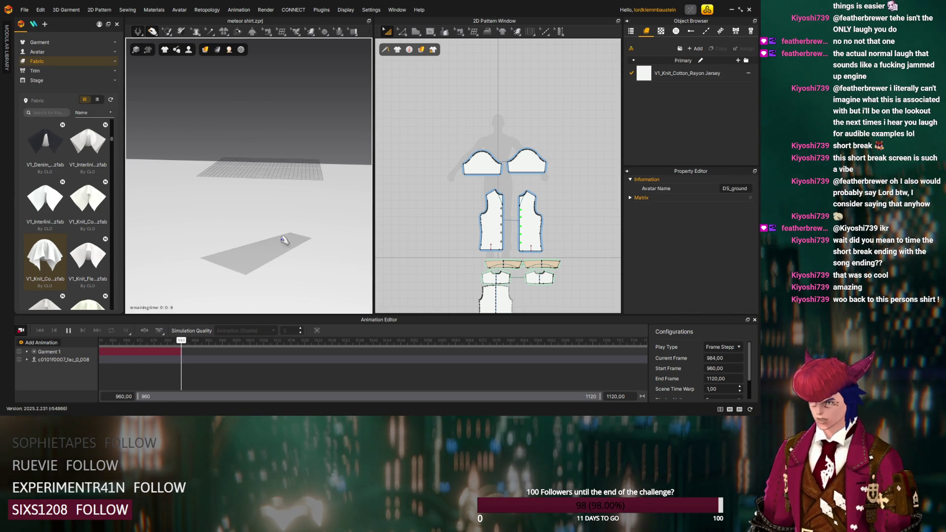
pyautogui.moveTo(285, 240); pyautogui.dragTo(340, 249, button='right')
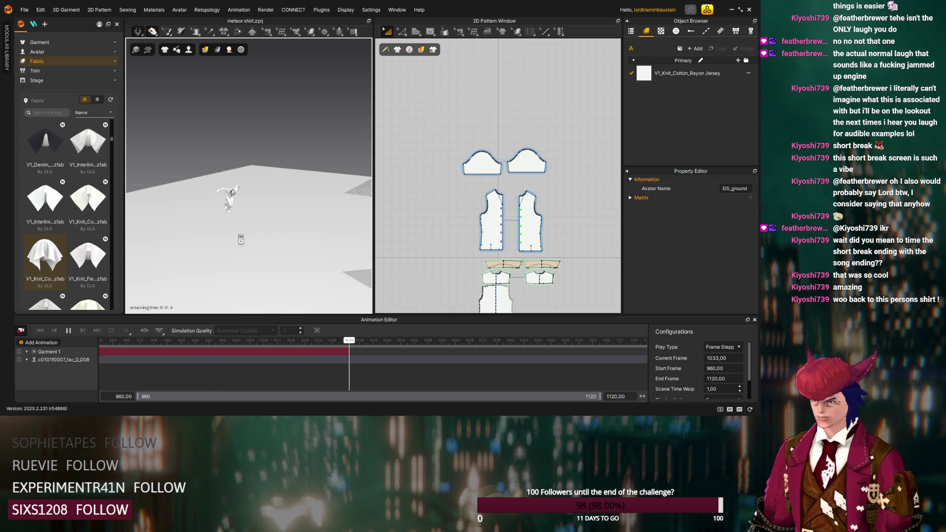
pyautogui.moveTo(313, 247)
pyautogui.mouseDown(button='right')
pyautogui.moveTo(351, 229)
pyautogui.moveTo(336, 241)
pyautogui.mouseUp(button='right')
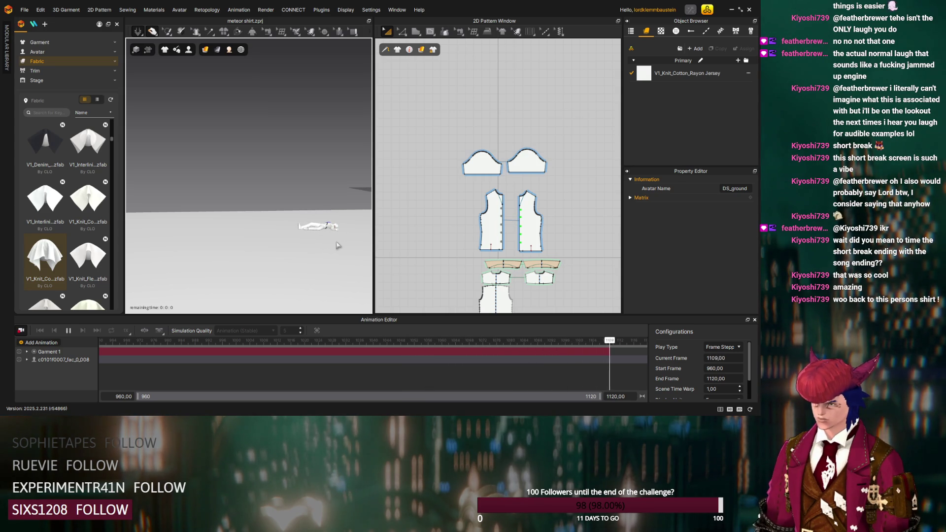
pyautogui.click(118, 341)
pyautogui.moveTo(232, 273); pyautogui.dragTo(154, 318, button='right')
pyautogui.moveTo(116, 340); pyautogui.dragTo(237, 341)
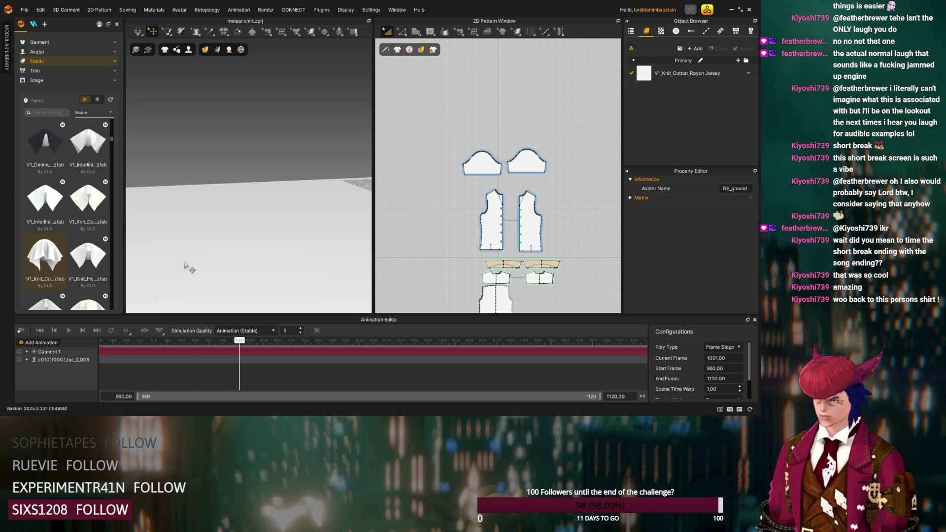
# Follow the running avatar in the 3D view, then rewind the animation to its first frame
pyautogui.moveTo(185, 268); pyautogui.dragTo(259, 212, button='right')
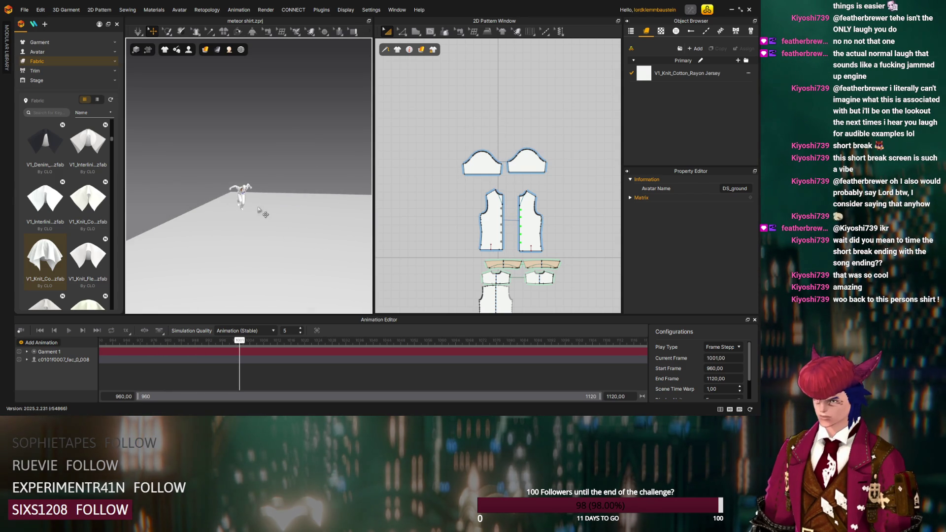
pyautogui.scroll(5, 259, 218)
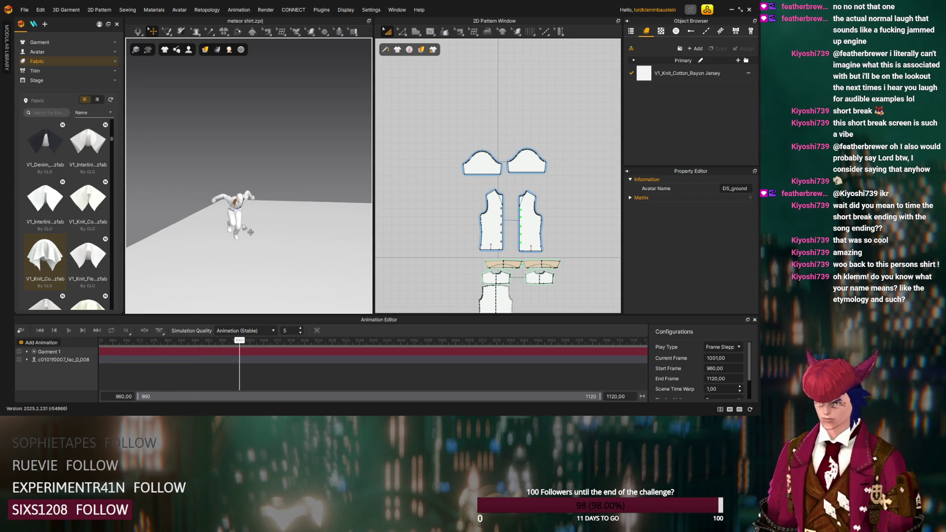
pyautogui.moveTo(253, 227); pyautogui.dragTo(328, 200, button='middle')
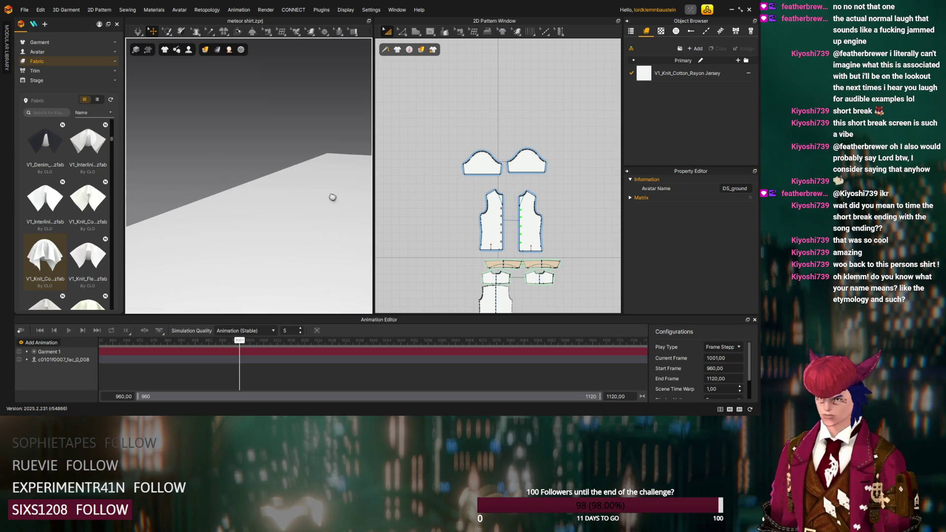
pyautogui.scroll(-2, 285, 221)
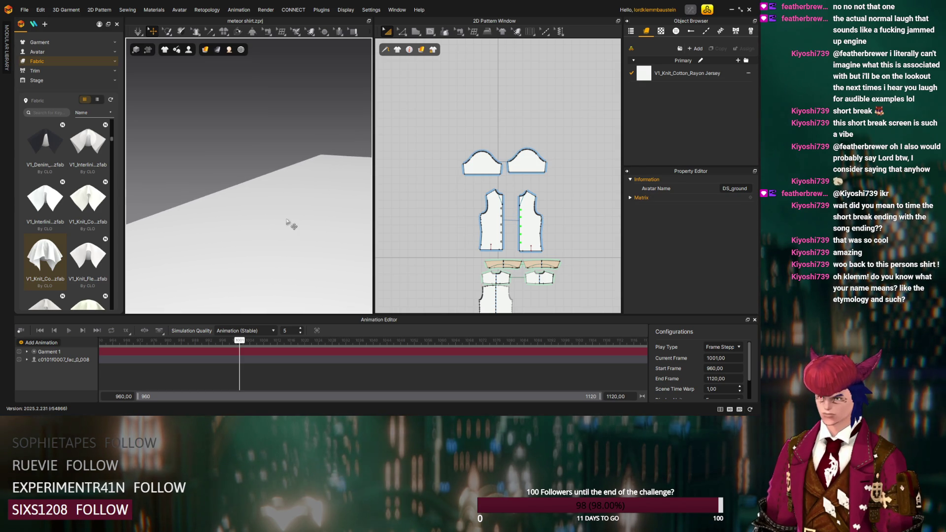
pyautogui.scroll(-2, 288, 224)
pyautogui.scroll(-2, 288, 222)
pyautogui.moveTo(255, 258)
pyautogui.mouseDown(button='right')
pyautogui.moveTo(245, 248)
pyautogui.moveTo(230, 259)
pyautogui.moveTo(258, 247)
pyautogui.moveTo(263, 228)
pyautogui.moveTo(256, 235)
pyautogui.mouseUp(button='right')
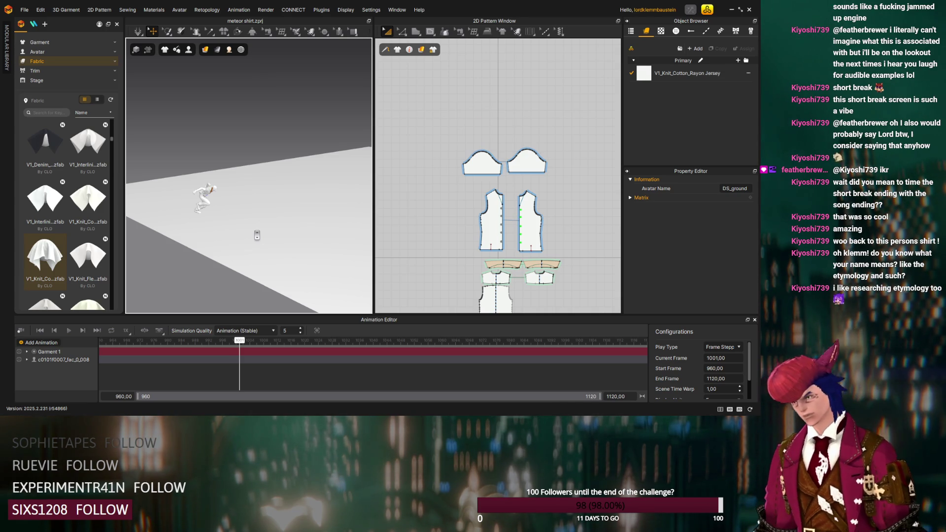
pyautogui.moveTo(256, 235)
pyautogui.mouseDown(button='right')
pyautogui.moveTo(212, 221)
pyautogui.moveTo(287, 260)
pyautogui.moveTo(279, 251)
pyautogui.moveTo(200, 257)
pyautogui.moveTo(217, 268)
pyautogui.moveTo(260, 257)
pyautogui.moveTo(270, 243)
pyautogui.moveTo(259, 315)
pyautogui.mouseUp(button='right')
pyautogui.scroll(3, 280, 252)
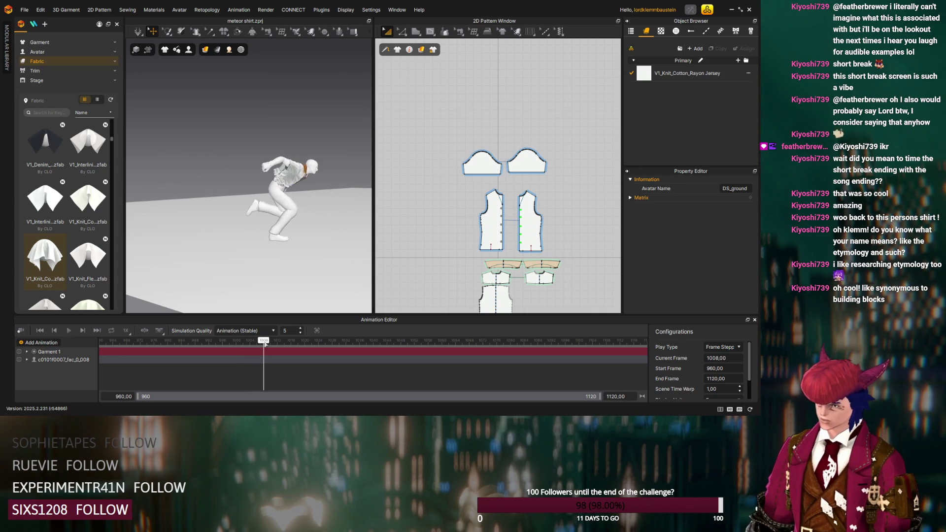
pyautogui.moveTo(263, 341); pyautogui.dragTo(119, 338)
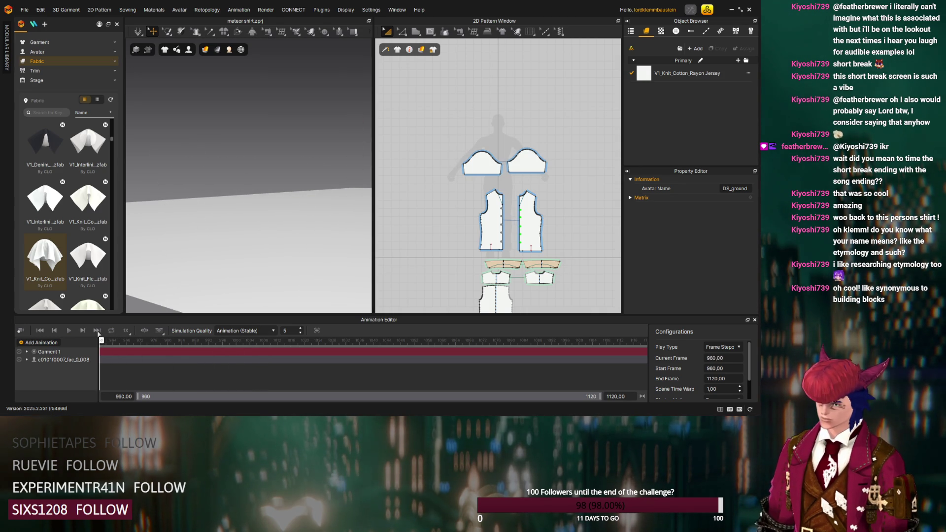
# Orbit the 3D view until the floor grid and avatar come back into perspective
pyautogui.moveTo(328, 197); pyautogui.dragTo(285, 215, button='right')
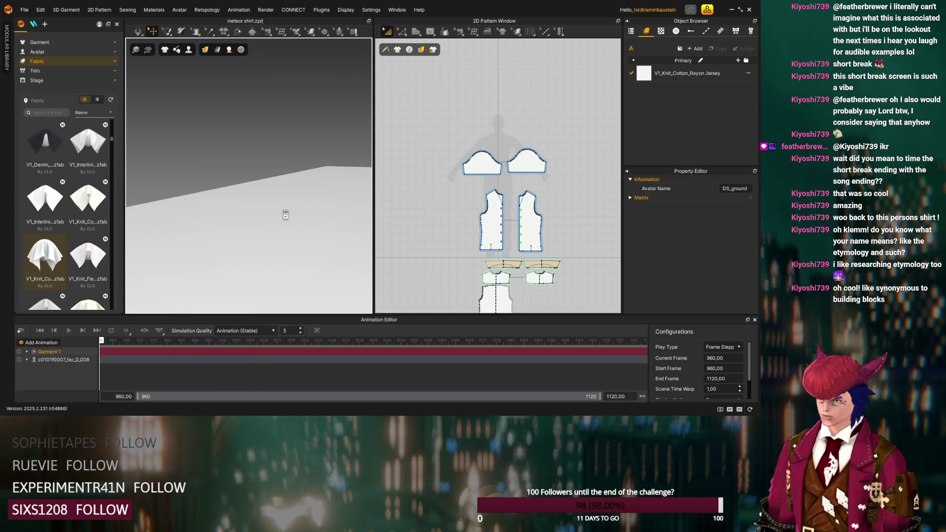
pyautogui.moveTo(312, 152)
pyautogui.mouseDown(button='right')
pyautogui.moveTo(321, 211)
pyautogui.moveTo(362, 200)
pyautogui.moveTo(348, 189)
pyautogui.moveTo(236, 219)
pyautogui.mouseUp(button='right')
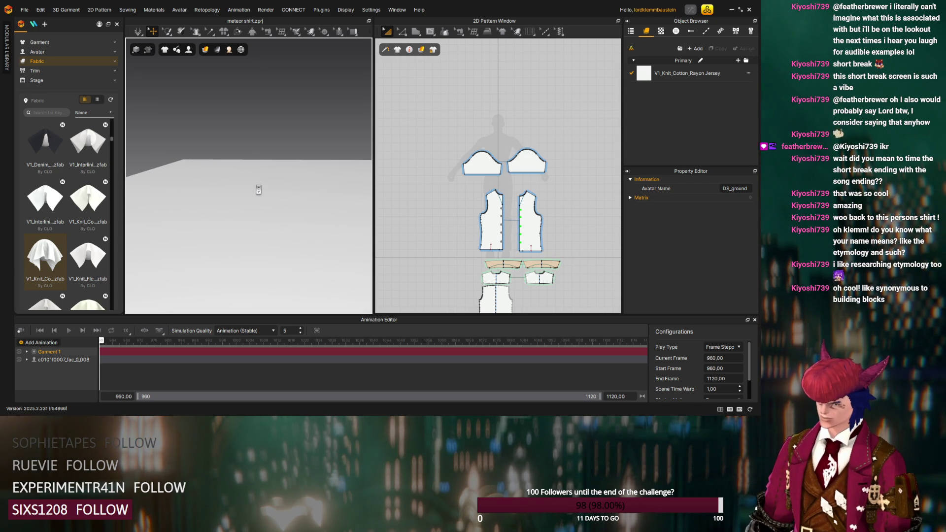
pyautogui.scroll(5, 258, 191)
pyautogui.moveTo(254, 187); pyautogui.dragTo(258, 194, button='right')
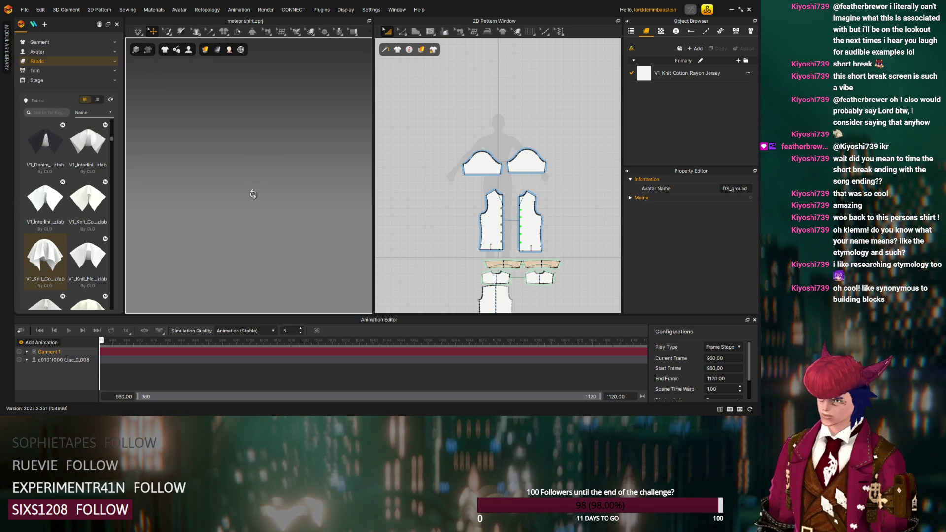
pyautogui.moveTo(257, 150); pyautogui.dragTo(251, 178, button='right')
pyautogui.scroll(5, 253, 181)
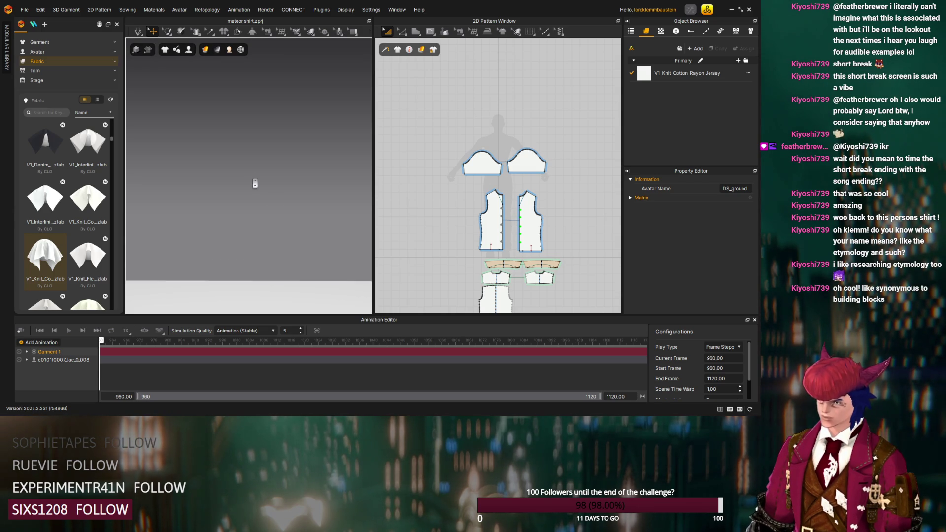
pyautogui.moveTo(254, 183)
pyautogui.mouseDown(button='right')
pyautogui.moveTo(310, 190)
pyautogui.moveTo(203, 165)
pyautogui.moveTo(328, 216)
pyautogui.mouseUp(button='right')
pyautogui.moveTo(197, 209)
pyautogui.mouseDown(button='right')
pyautogui.moveTo(266, 211)
pyautogui.moveTo(180, 219)
pyautogui.moveTo(180, 209)
pyautogui.moveTo(275, 222)
pyautogui.moveTo(260, 185)
pyautogui.moveTo(245, 200)
pyautogui.moveTo(258, 204)
pyautogui.moveTo(271, 259)
pyautogui.mouseUp(button='right')
pyautogui.scroll(-5, 258, 207)
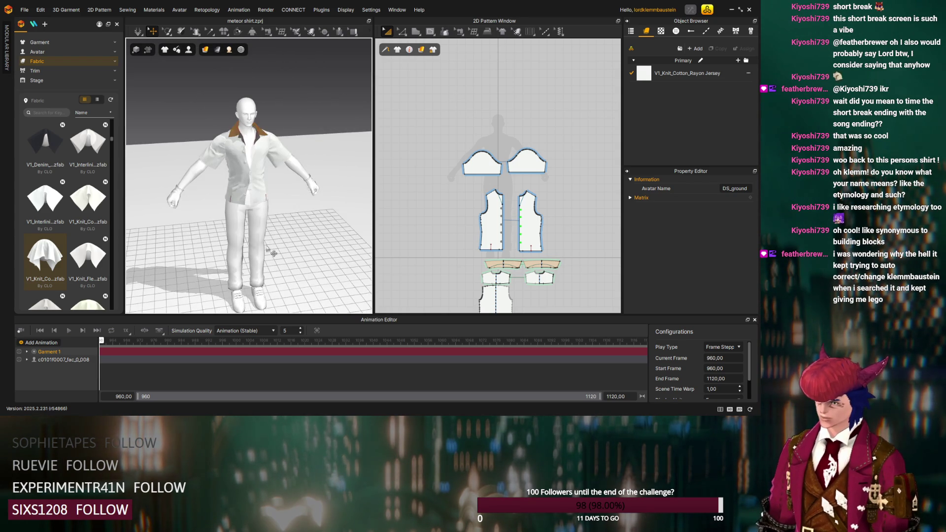
# Delete the recorded Garment 1 track from the Animation Editor
pyautogui.click(69, 351)
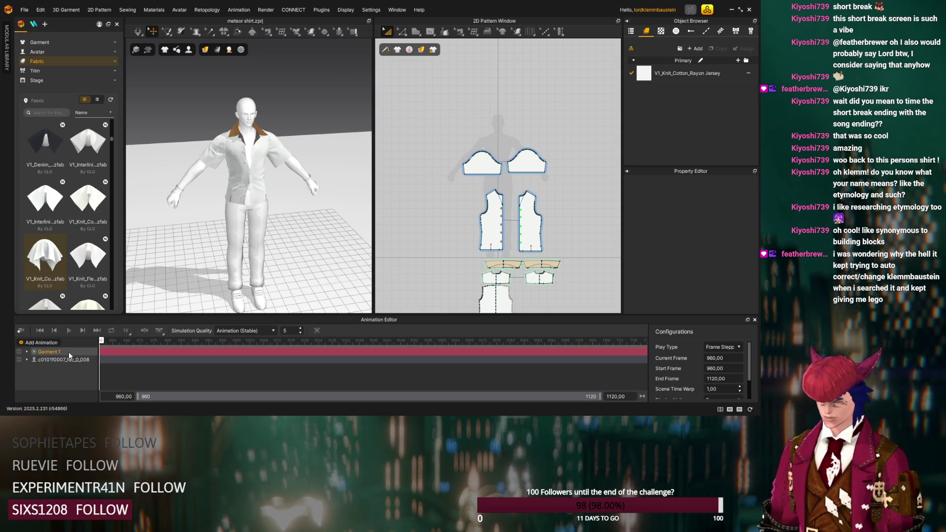
pyautogui.press('Delete')
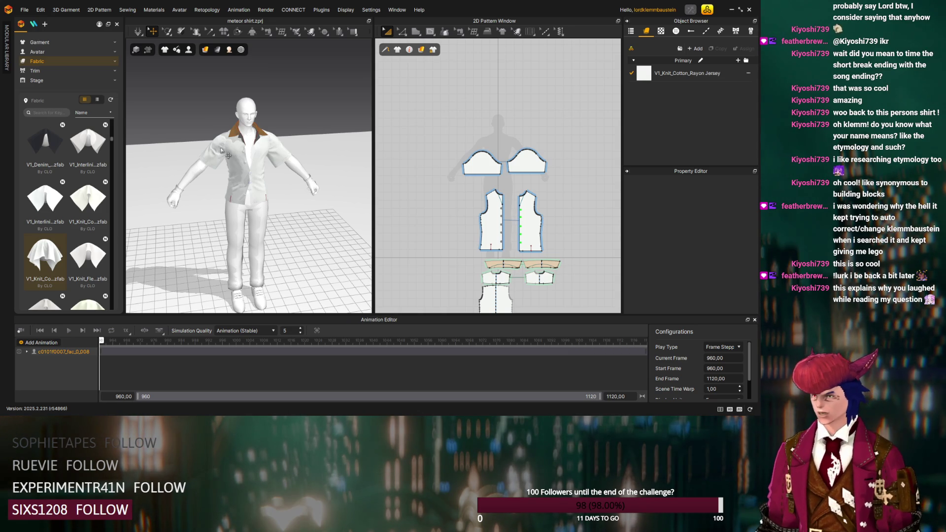
pyautogui.scroll(5, 255, 111)
# Select only the right front panel and raise its weft shrinkage from 85 to 90 percent
pyautogui.click(250, 118)
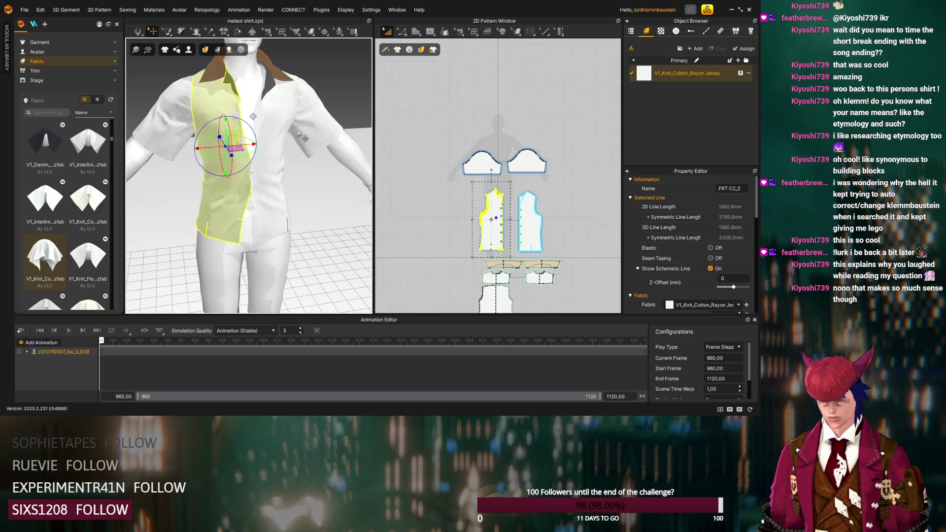
pyautogui.hotkey('ctrl', 'a')
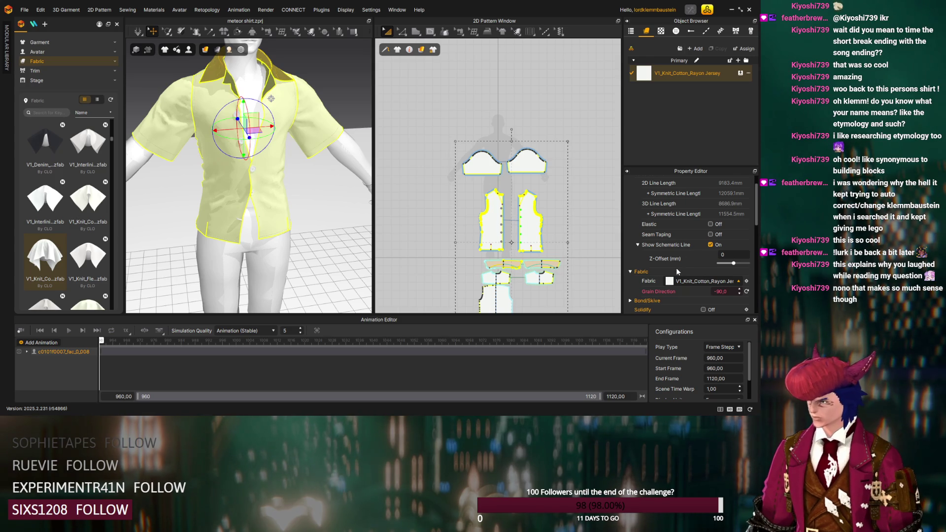
pyautogui.scroll(1, 636, 258)
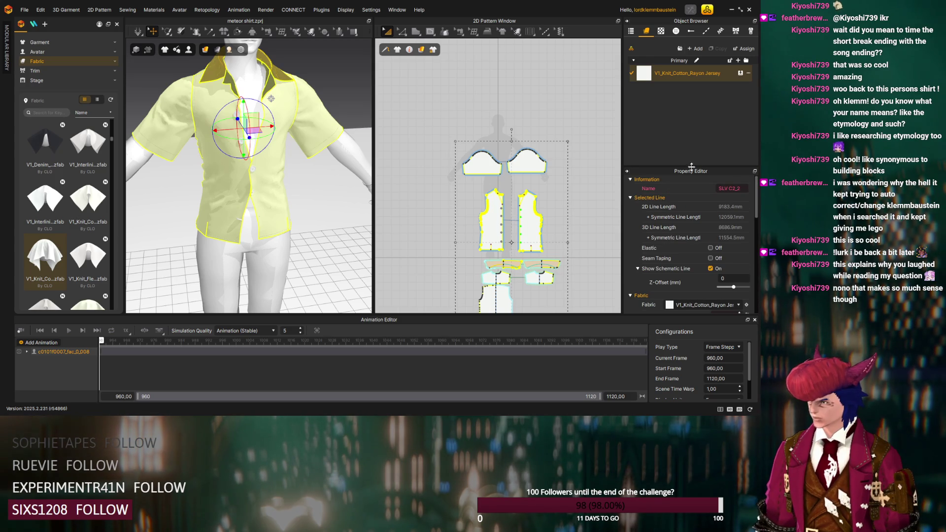
pyautogui.click(217, 175)
pyautogui.click(286, 157)
pyautogui.click(272, 133)
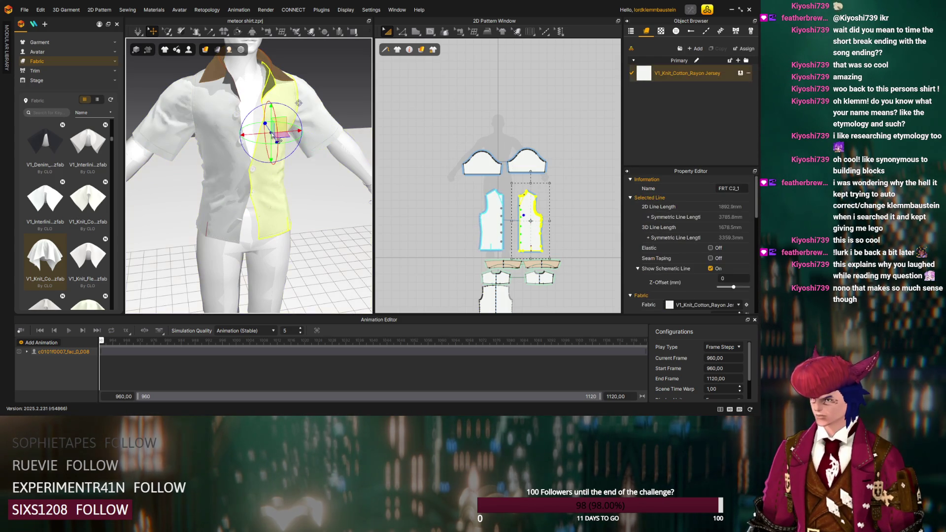
pyautogui.scroll(-4, 649, 254)
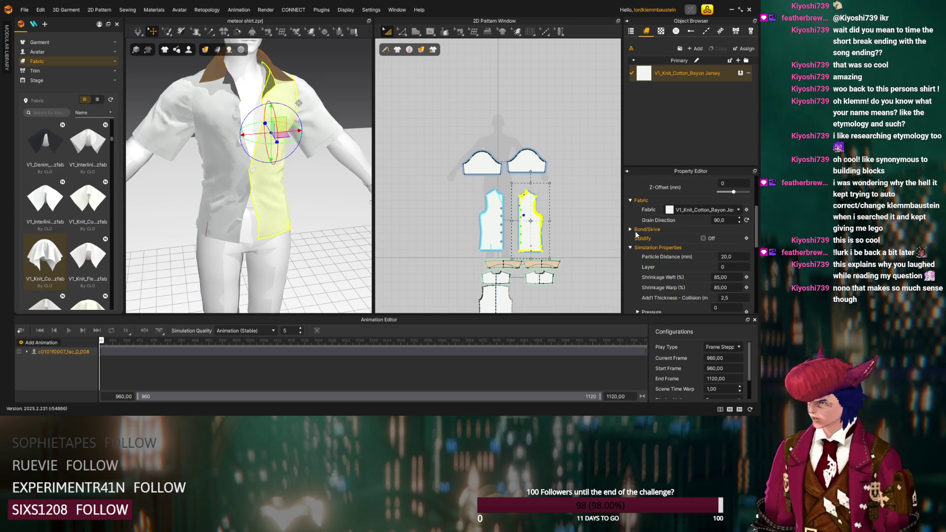
pyautogui.scroll(-1, 635, 242)
pyautogui.doubleClick(732, 252)
pyautogui.write('90')
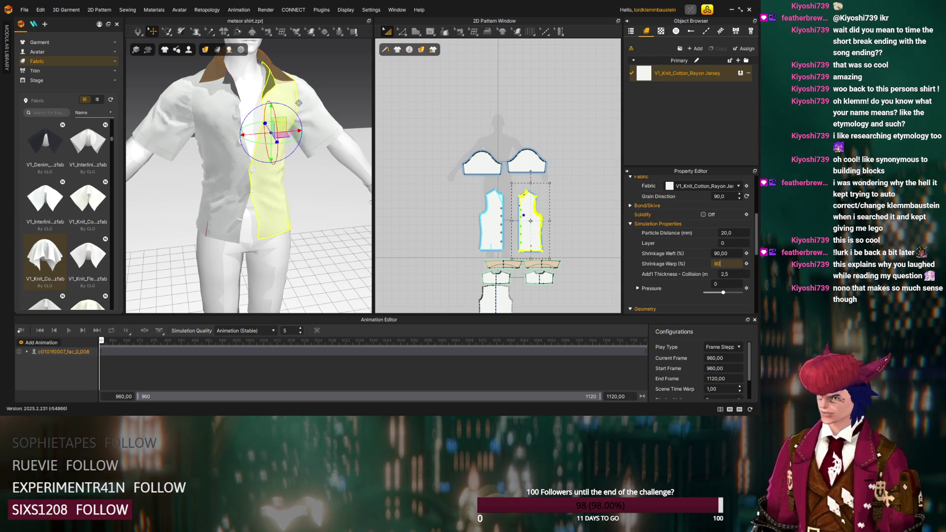
# Commit 90 percent warp shrinkage on the right front panel and start the simulation
pyautogui.press('Return')
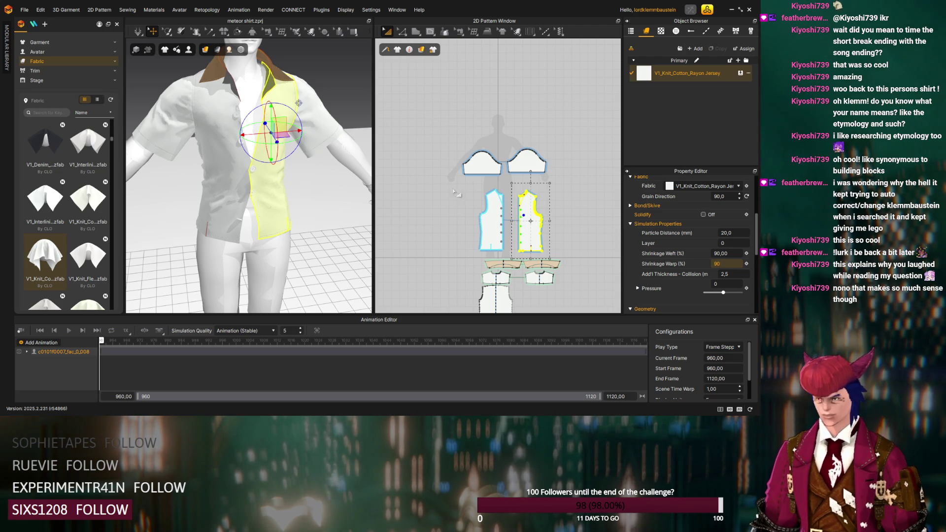
pyautogui.press('Return')
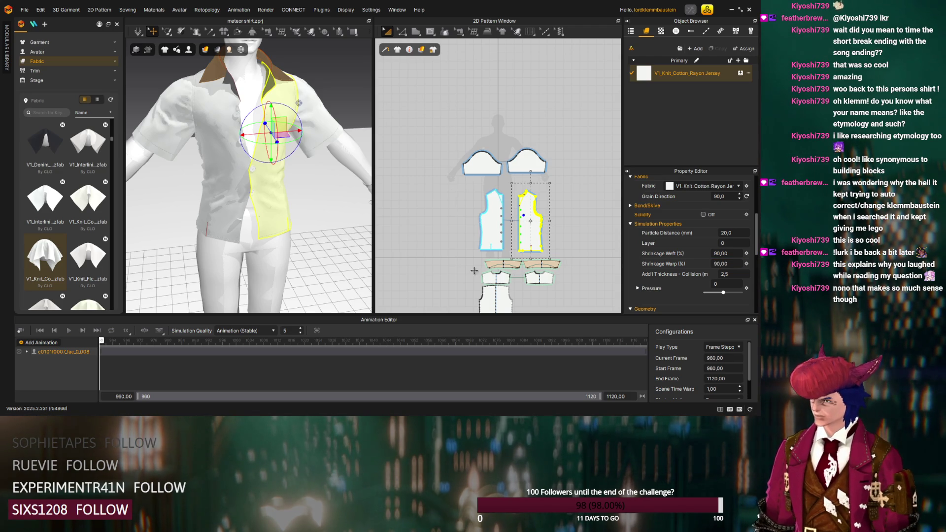
pyautogui.click(39, 332)
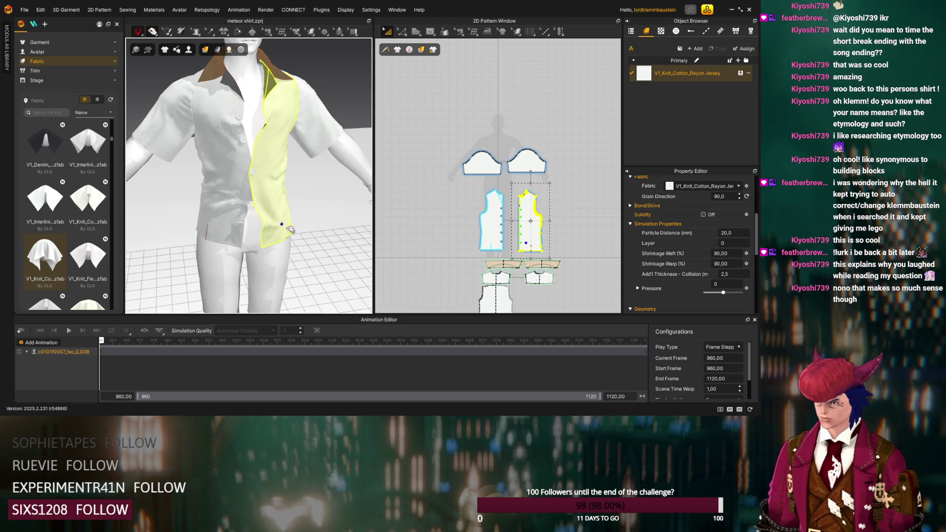
# Raise the left front panel's additional collision thickness to 5
pyautogui.click(233, 235)
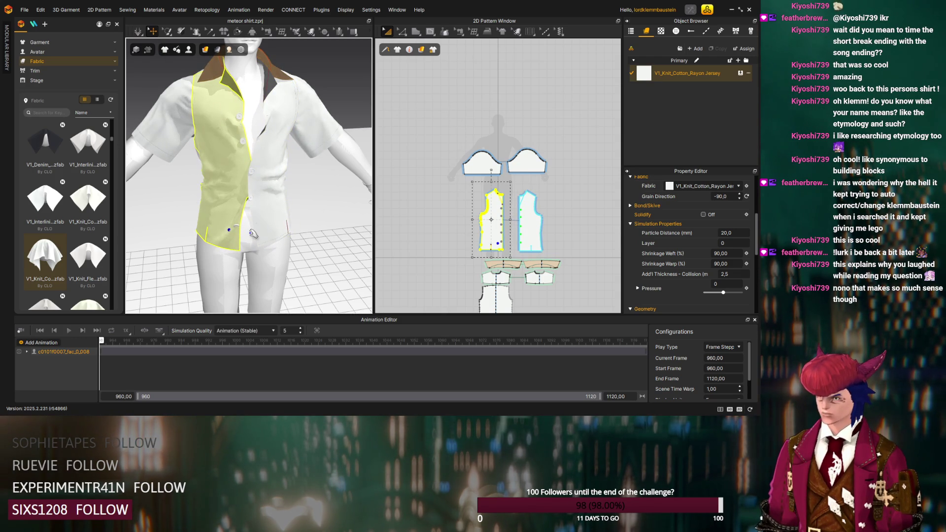
pyautogui.scroll(1, 304, 236)
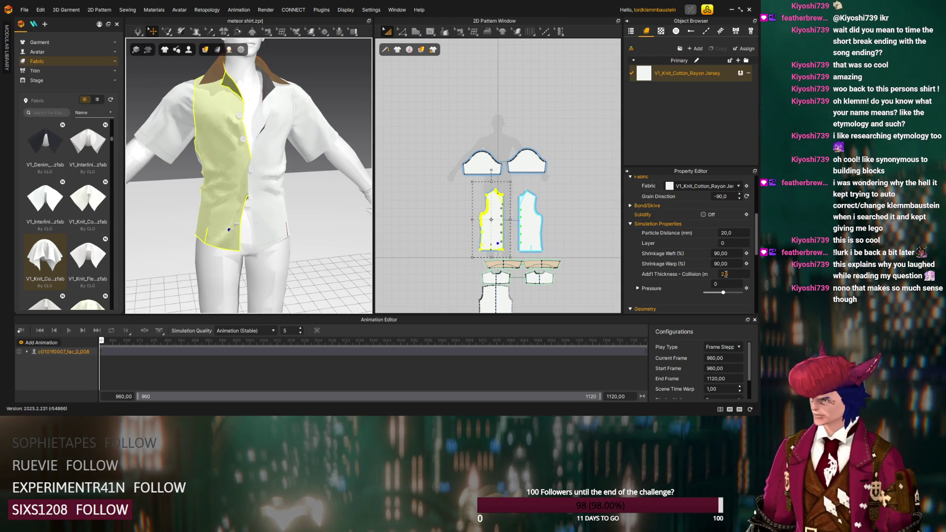
pyautogui.doubleClick(725, 274)
pyautogui.write('5')
pyautogui.press('Return')
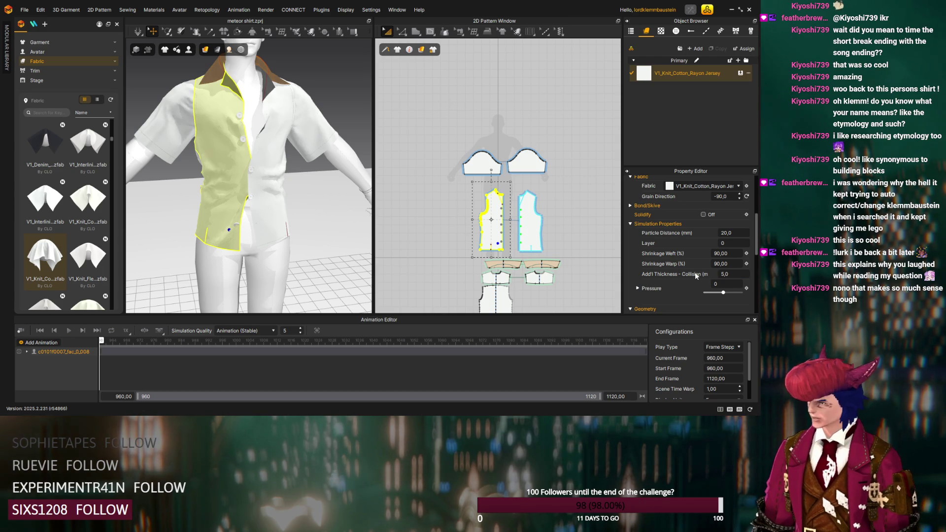
pyautogui.scroll(-3, 644, 281)
pyautogui.scroll(-2, 643, 280)
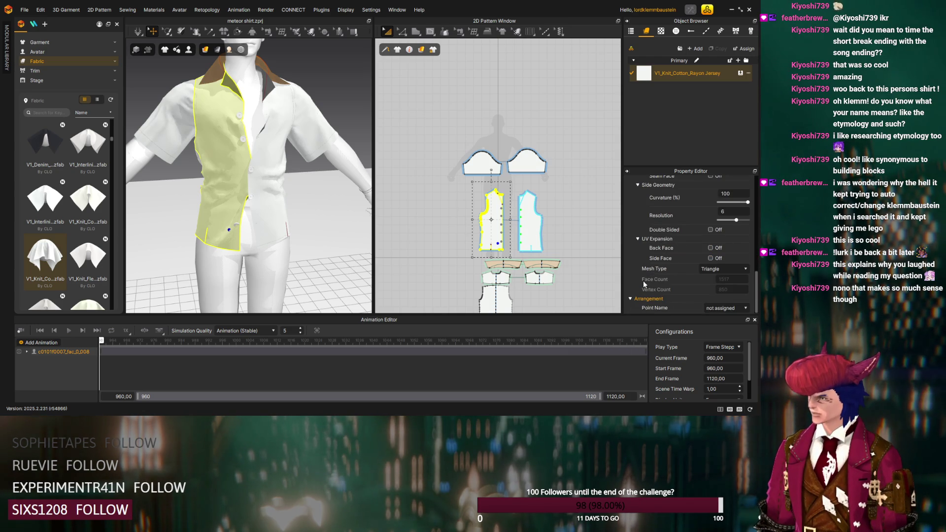
pyautogui.scroll(-2, 643, 280)
pyautogui.scroll(-2, 642, 280)
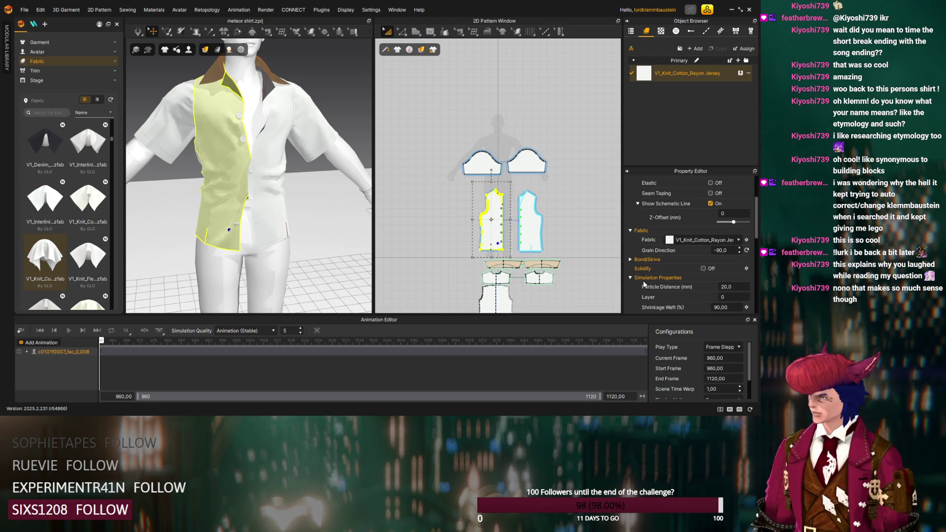
# Set the avatar's skin offset to 3
pyautogui.click(277, 250)
pyautogui.click(728, 206)
pyautogui.write('5')
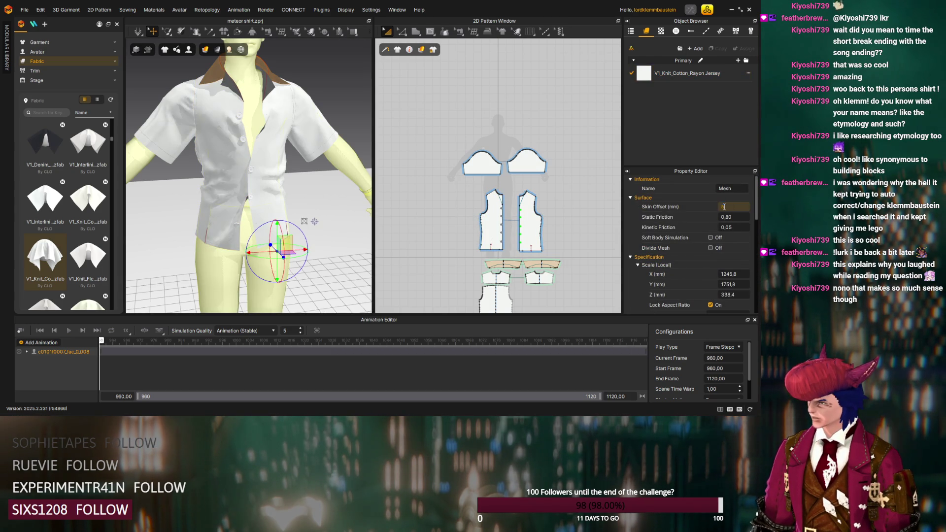
pyautogui.click(266, 156)
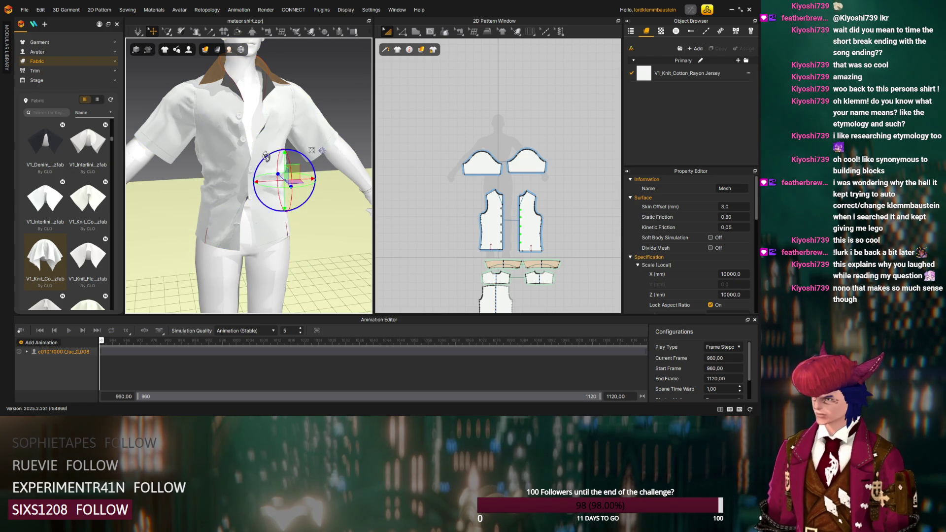
# Lower the right front panel's particle distance to 10
pyautogui.click(280, 135)
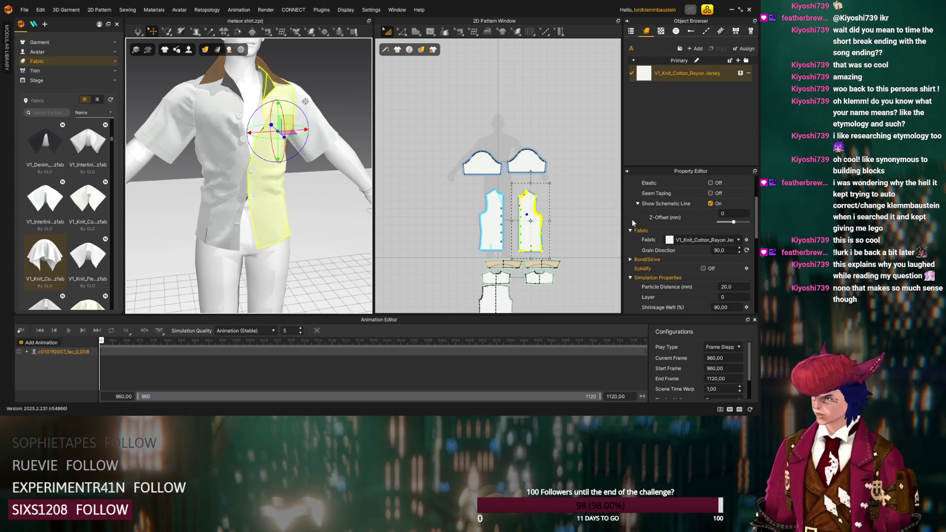
pyautogui.scroll(-1, 695, 283)
pyautogui.click(729, 262)
pyautogui.write('10')
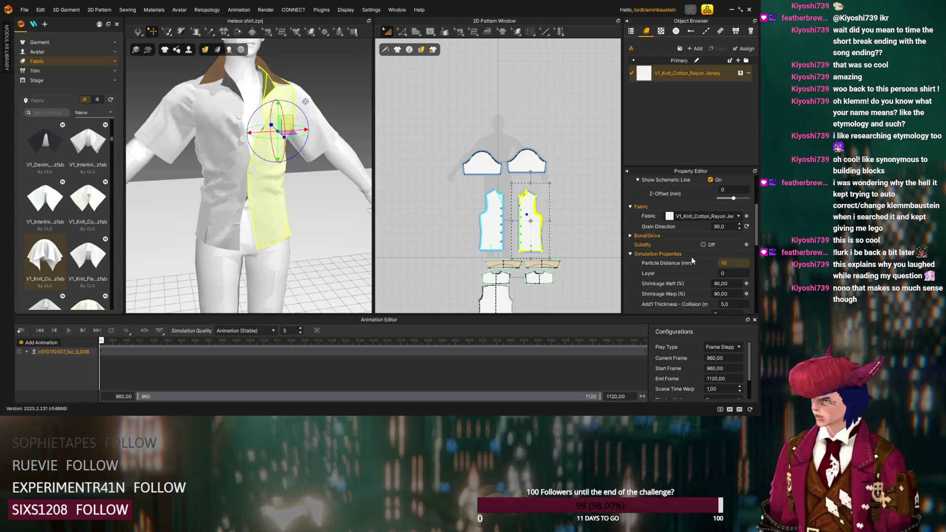
pyautogui.press('Return')
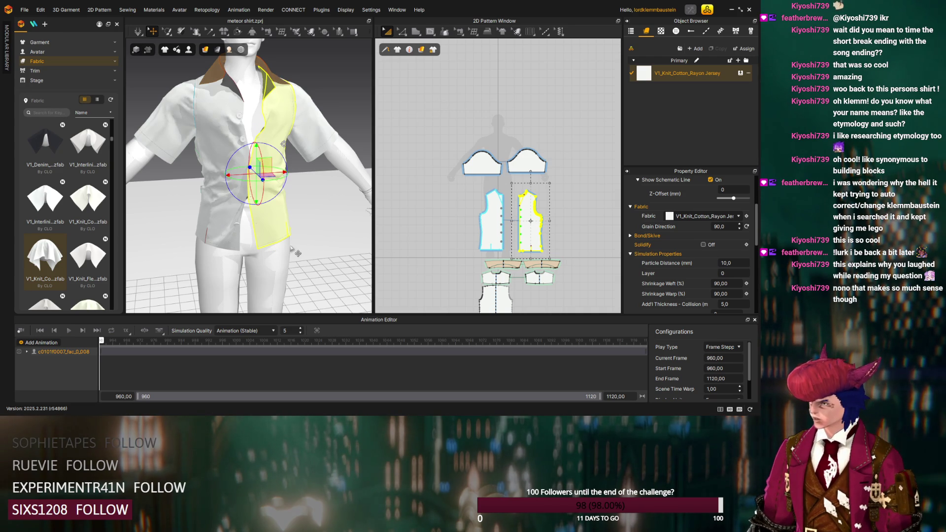
# Raise the cotton-rayon jersey fabric's weight from 11 to 22
pyautogui.click(677, 77)
pyautogui.scroll(-3, 660, 231)
pyautogui.scroll(-3, 661, 228)
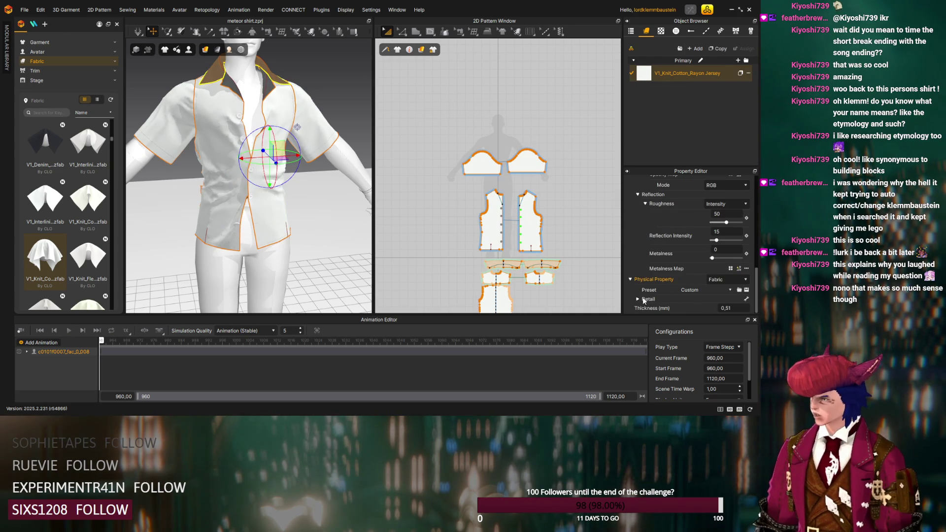
pyautogui.scroll(-3, 643, 294)
pyautogui.scroll(-3, 637, 291)
pyautogui.scroll(-3, 637, 285)
pyautogui.scroll(-2, 638, 282)
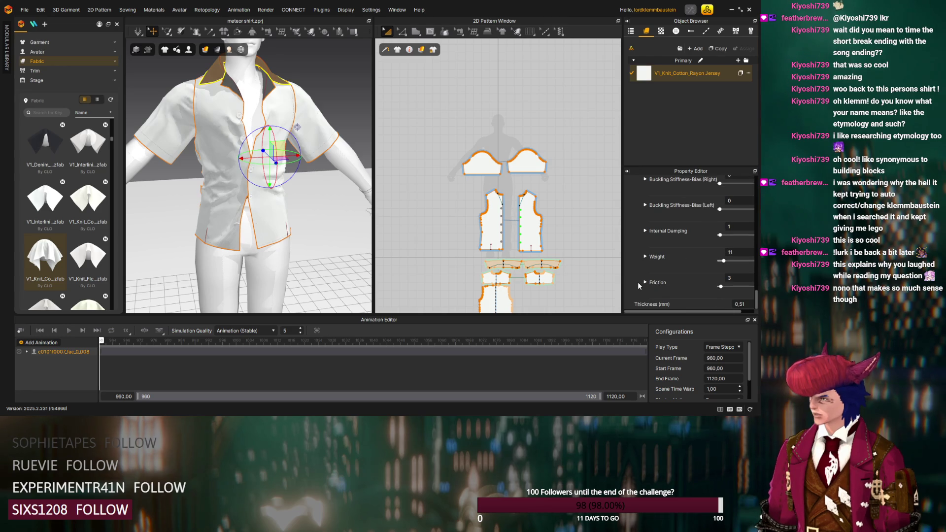
pyautogui.moveTo(723, 261); pyautogui.dragTo(729, 262)
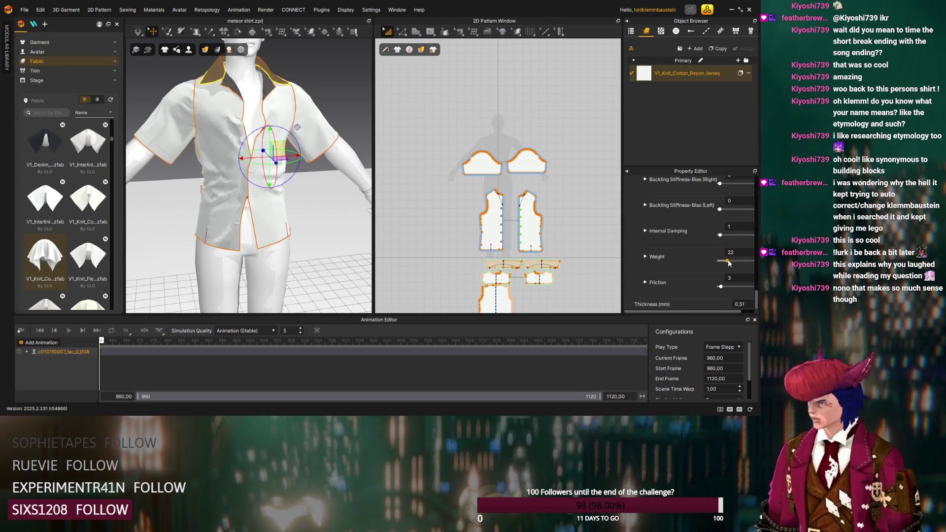
pyautogui.scroll(3, 702, 263)
pyautogui.scroll(2, 689, 264)
pyautogui.scroll(2, 689, 264)
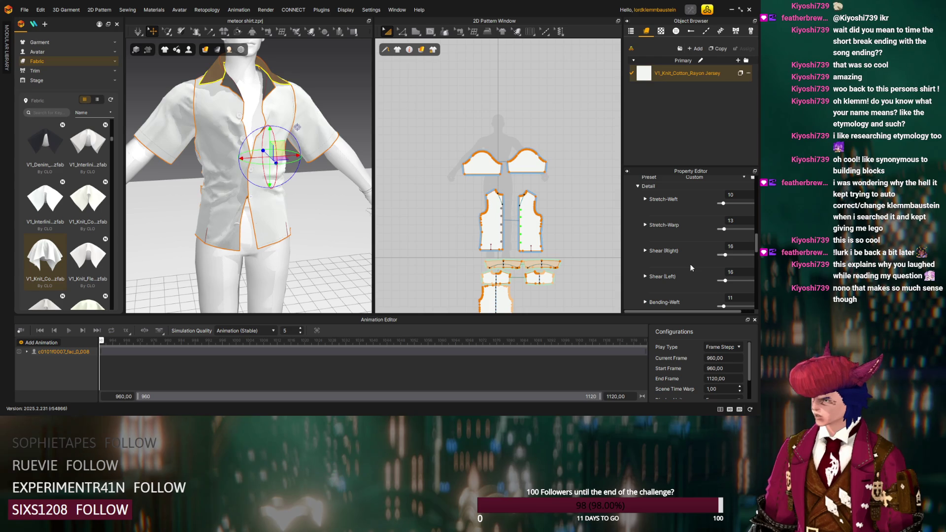
pyautogui.scroll(-5, 311, 237)
pyautogui.scroll(-3, 307, 240)
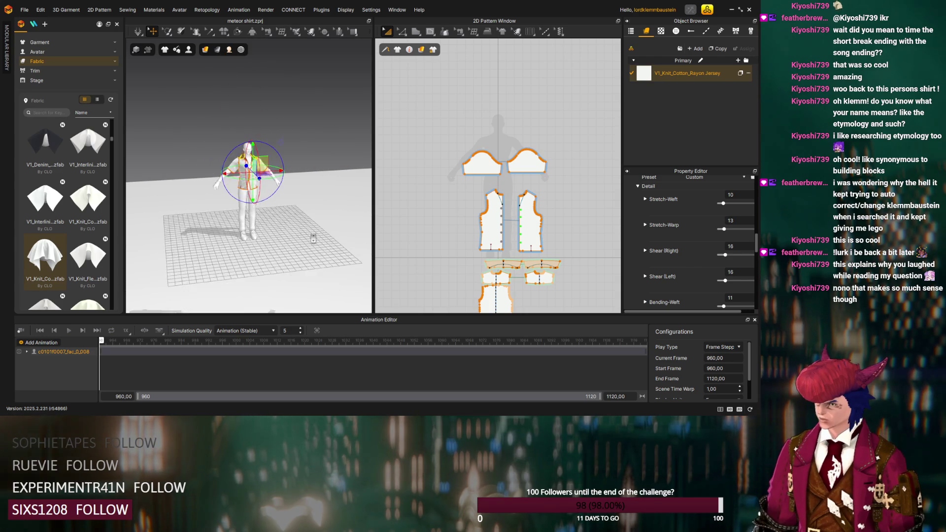
# Record the shirt's simulation over the avatar animation through frame 1120 as a Garment 1 track
pyautogui.moveTo(301, 244); pyautogui.dragTo(280, 252, button='right')
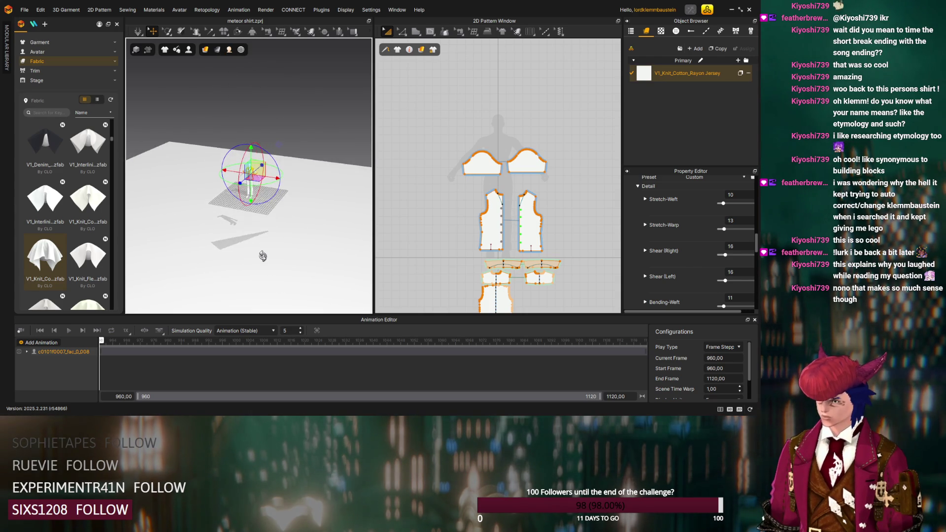
pyautogui.click(280, 256)
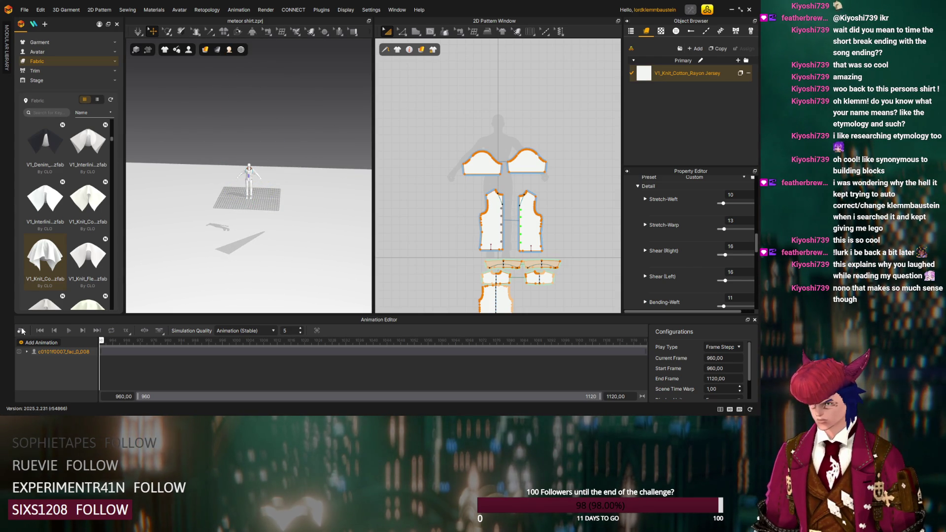
pyautogui.moveTo(200, 259)
pyautogui.mouseDown(button='right')
pyautogui.moveTo(242, 258)
pyautogui.moveTo(247, 241)
pyautogui.mouseUp(button='right')
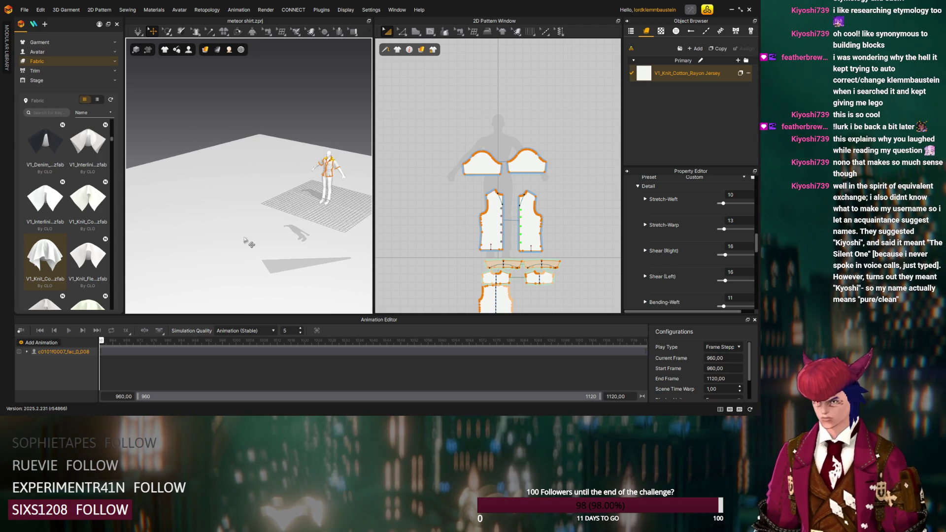
pyautogui.click(24, 332)
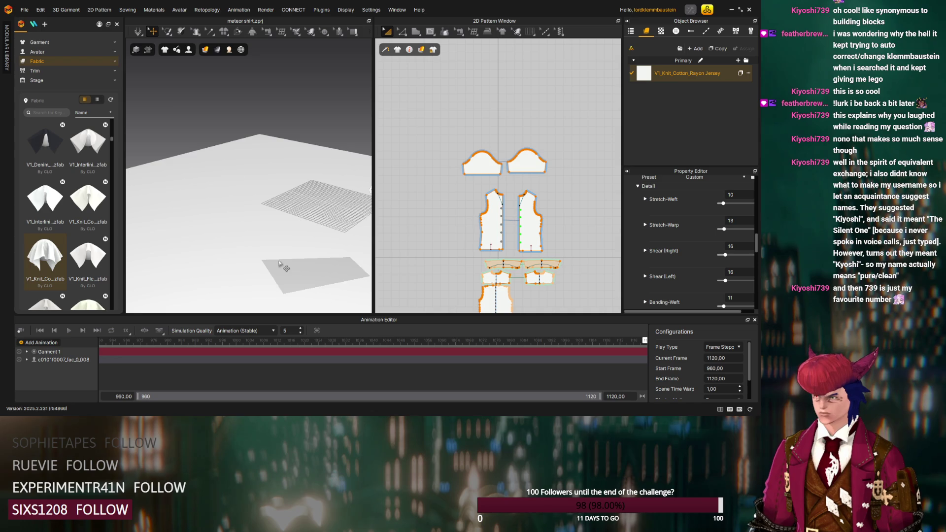
pyautogui.moveTo(279, 265); pyautogui.dragTo(341, 283, button='right')
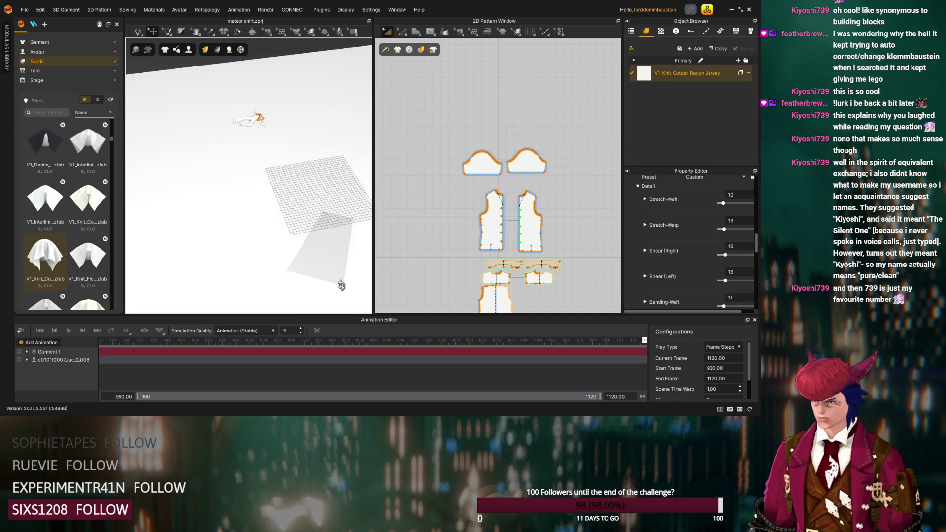
pyautogui.moveTo(341, 283); pyautogui.dragTo(337, 227, button='right')
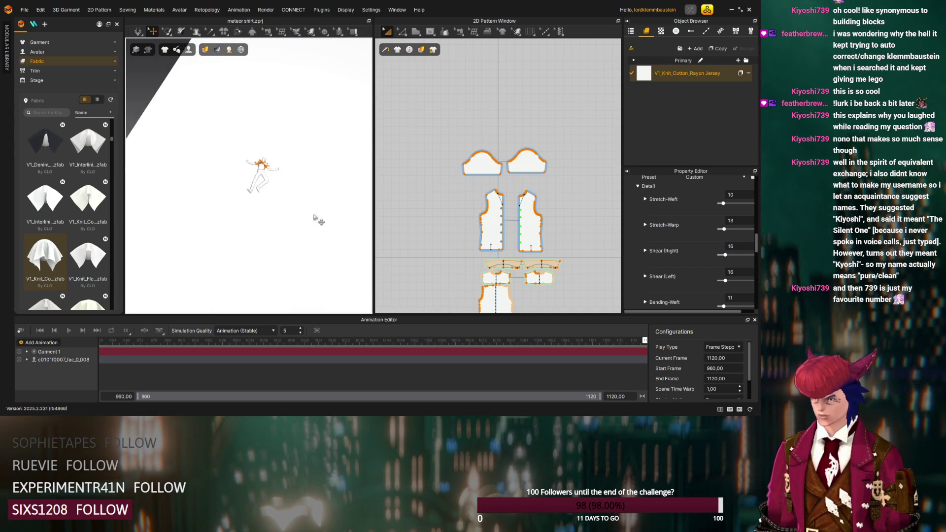
pyautogui.scroll(2, 325, 222)
pyautogui.scroll(2, 311, 220)
pyautogui.scroll(2, 305, 220)
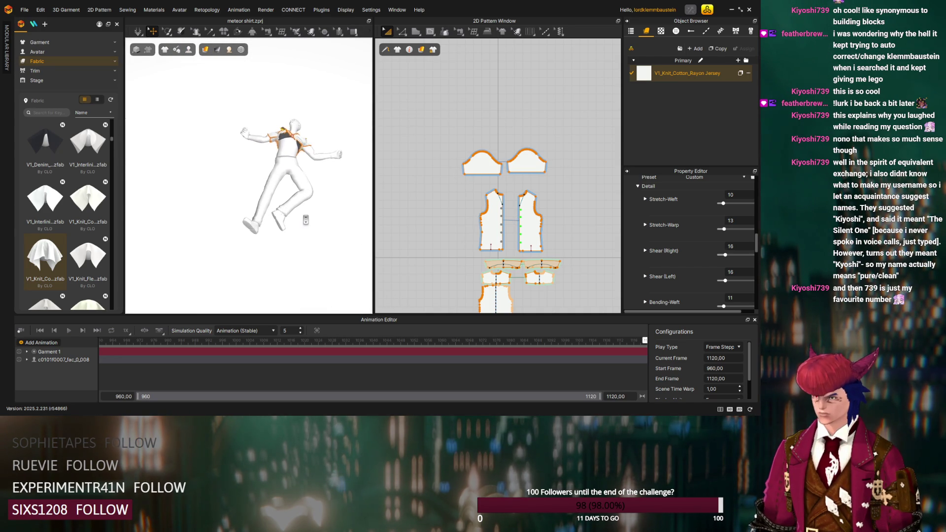
pyautogui.scroll(-2, 306, 219)
pyautogui.scroll(-2, 305, 220)
pyautogui.scroll(-1, 306, 220)
pyautogui.scroll(-2, 307, 220)
pyautogui.moveTo(306, 220); pyautogui.dragTo(247, 187, button='right')
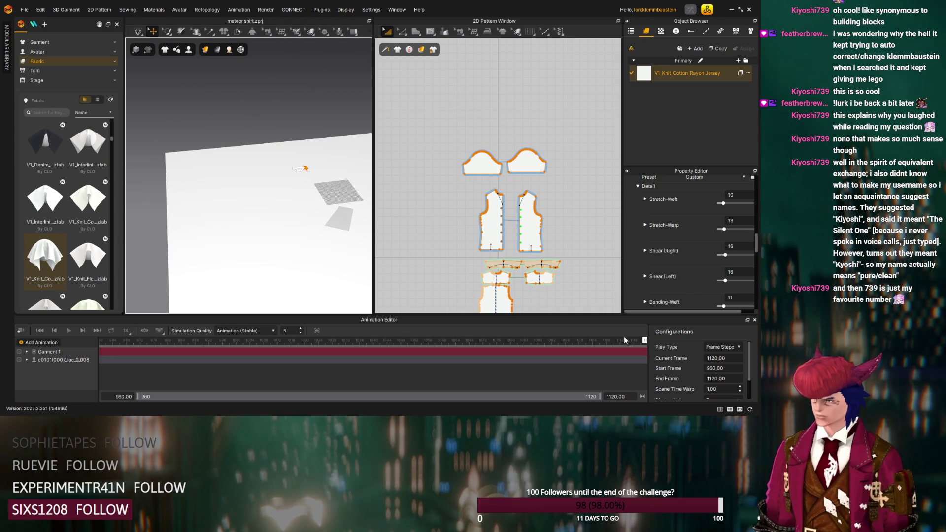
# Step back through the recording, reset to frame 960 and scrub forward to frame 988
pyautogui.click(499, 340)
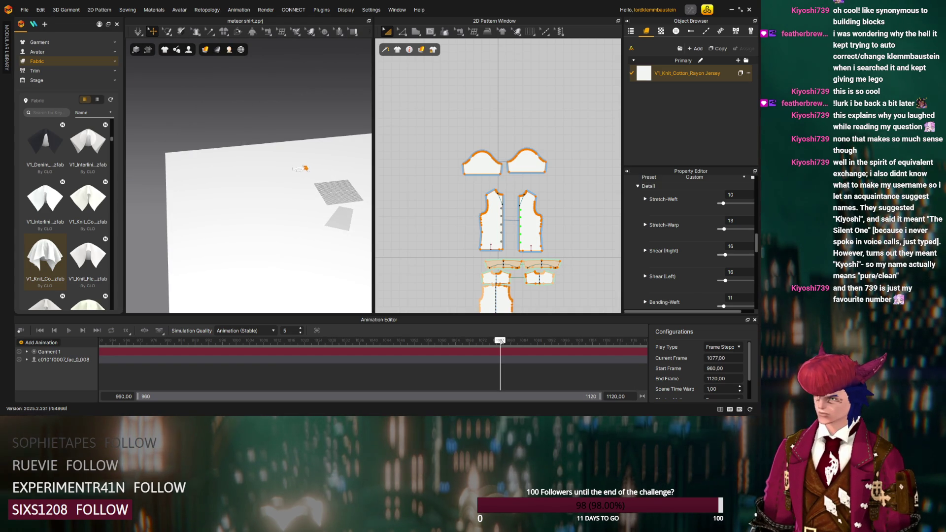
pyautogui.click(461, 341)
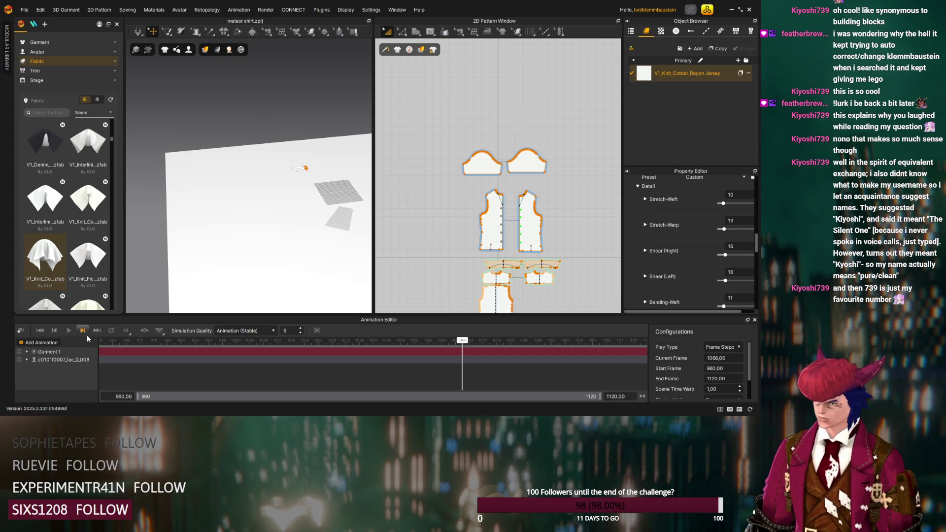
pyautogui.click(82, 331)
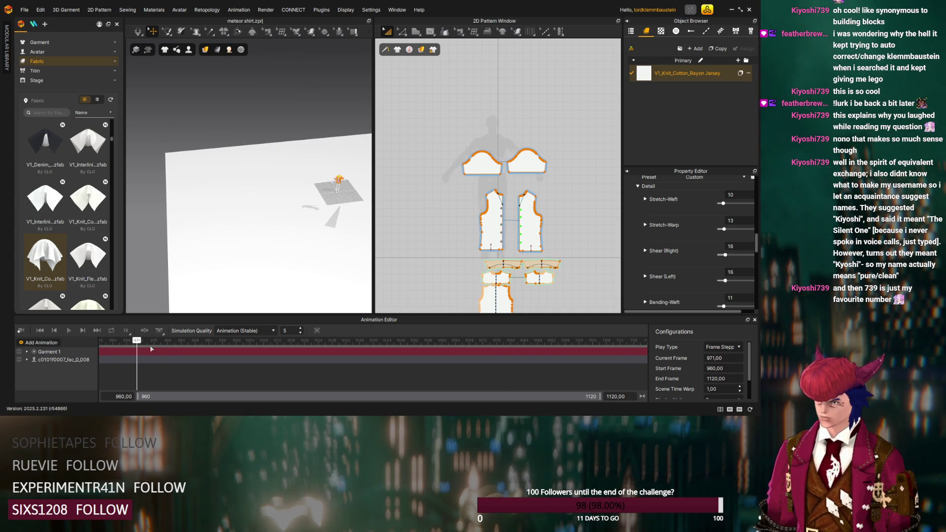
pyautogui.moveTo(103, 346); pyautogui.dragTo(219, 350)
pyautogui.moveTo(229, 281)
pyautogui.mouseDown(button='right')
pyautogui.moveTo(216, 245)
pyautogui.moveTo(230, 250)
pyautogui.moveTo(237, 171)
pyautogui.moveTo(250, 176)
pyautogui.mouseUp(button='right')
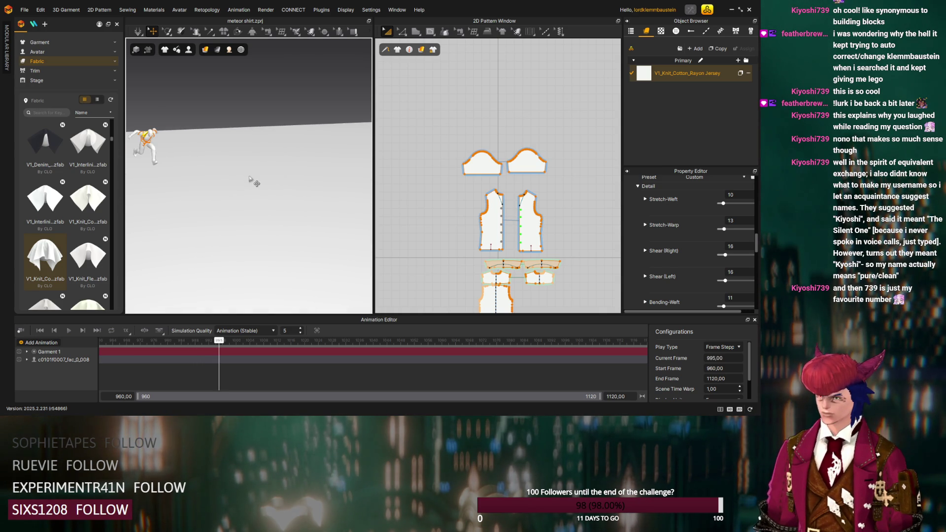
# Scrub the recorded animation through frames 1013 to 1046 while orbiting to check the shirt
pyautogui.moveTo(219, 338); pyautogui.dragTo(346, 341)
pyautogui.moveTo(359, 259)
pyautogui.mouseDown(button='right')
pyautogui.moveTo(310, 238)
pyautogui.moveTo(152, 239)
pyautogui.mouseUp(button='right')
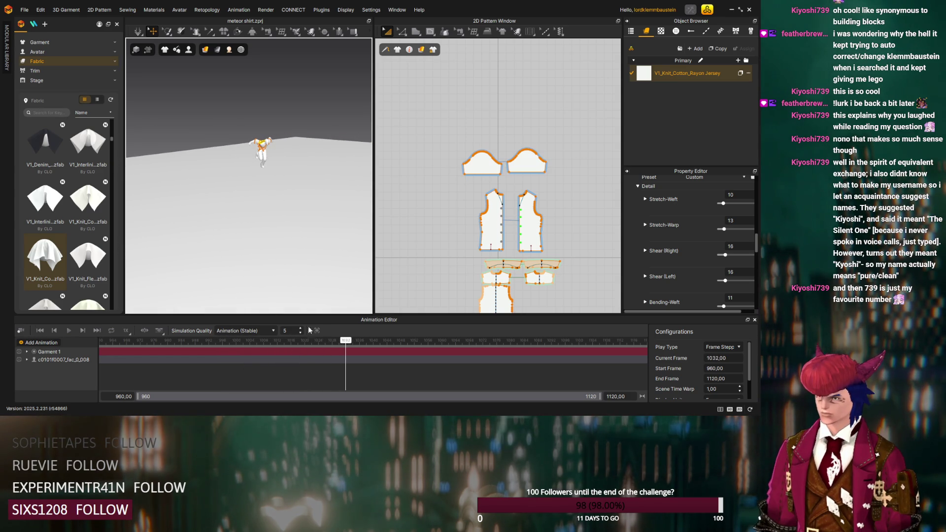
pyautogui.scroll(3, 307, 221)
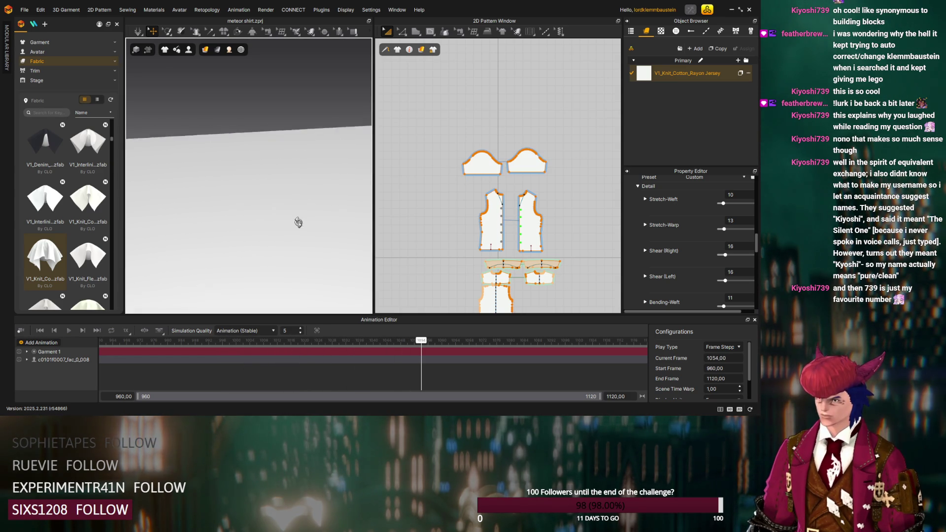
pyautogui.moveTo(309, 214); pyautogui.dragTo(194, 256, button='right')
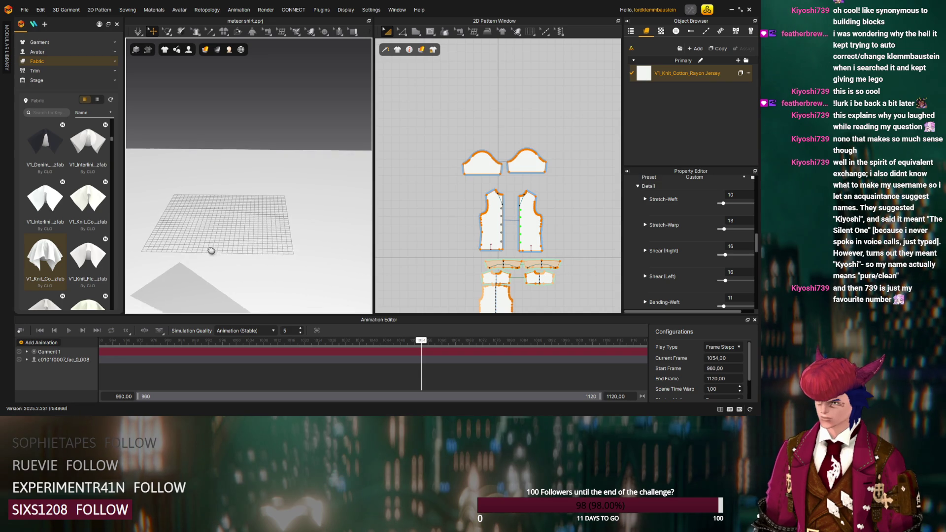
pyautogui.moveTo(422, 341); pyautogui.dragTo(233, 327)
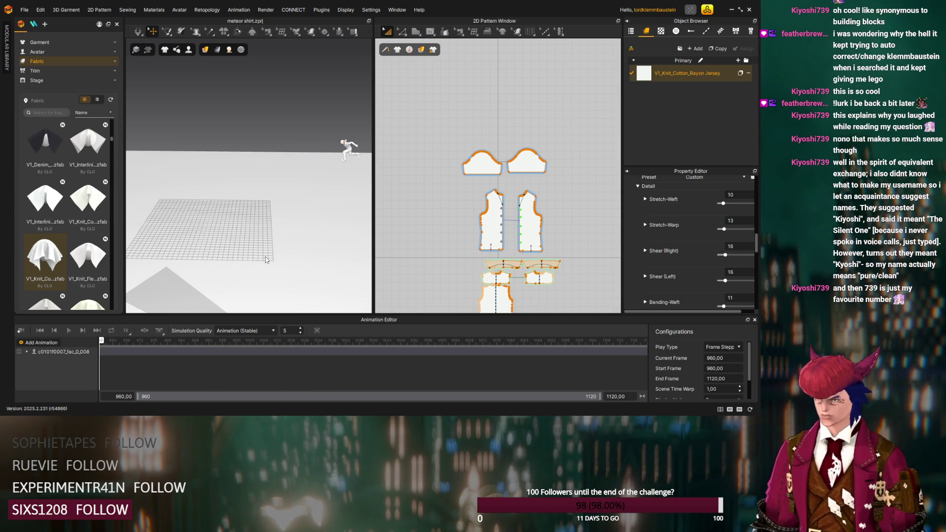
# Search the garment library for a camp collar shirt and find no match
pyautogui.moveTo(203, 271); pyautogui.dragTo(267, 317, button='right')
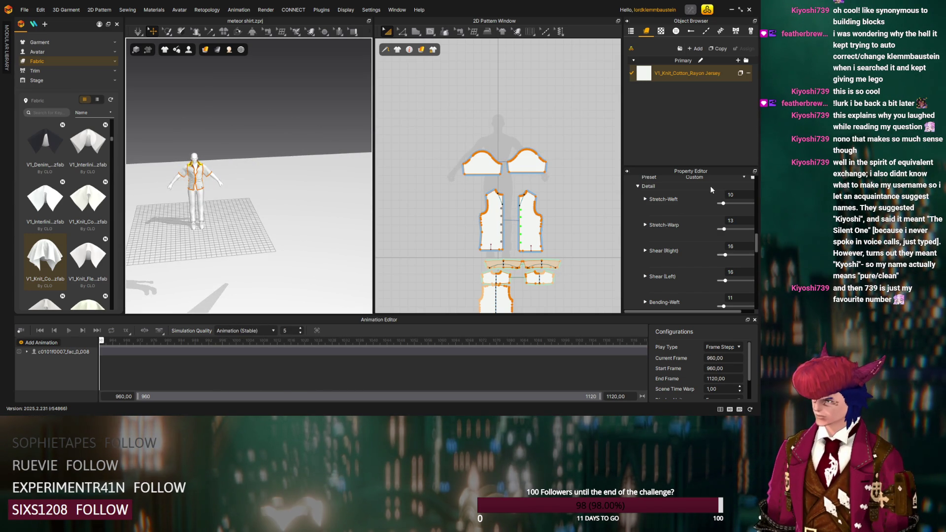
pyautogui.scroll(5, 674, 223)
pyautogui.scroll(5, 85, 199)
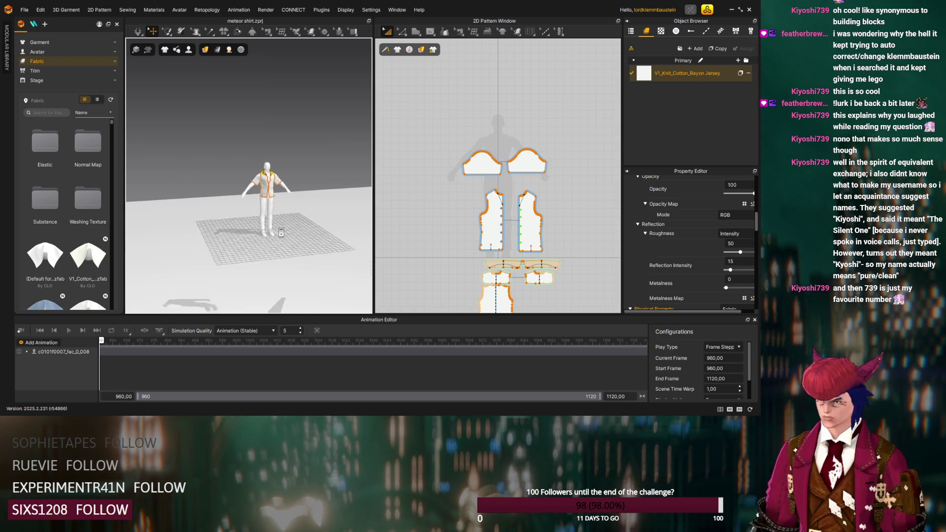
pyautogui.scroll(5, 285, 234)
pyautogui.scroll(3, 286, 234)
pyautogui.scroll(2, 285, 233)
pyautogui.scroll(-5, 41, 223)
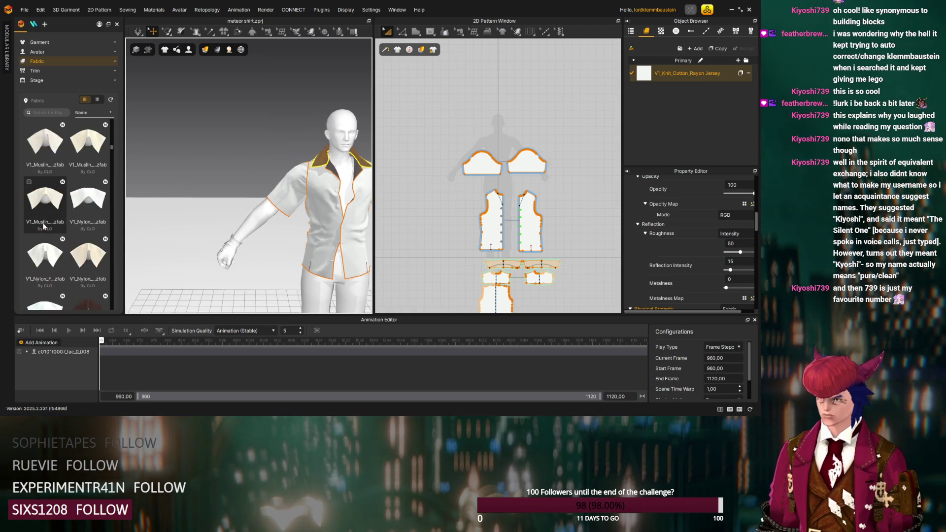
pyautogui.scroll(-3, 48, 225)
pyautogui.scroll(-3, 56, 225)
pyautogui.scroll(-3, 58, 225)
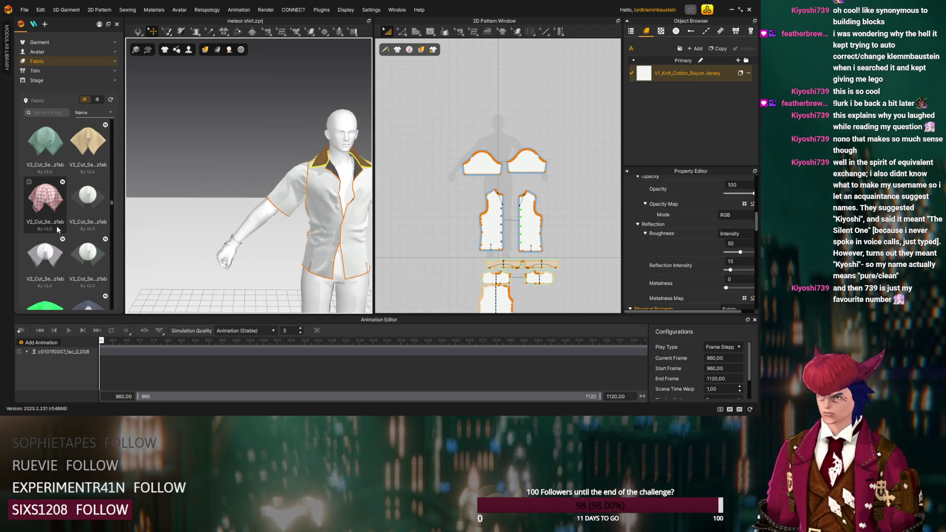
pyautogui.scroll(-3, 57, 225)
pyautogui.scroll(-3, 58, 225)
pyautogui.scroll(-3, 57, 225)
pyautogui.scroll(-3, 57, 226)
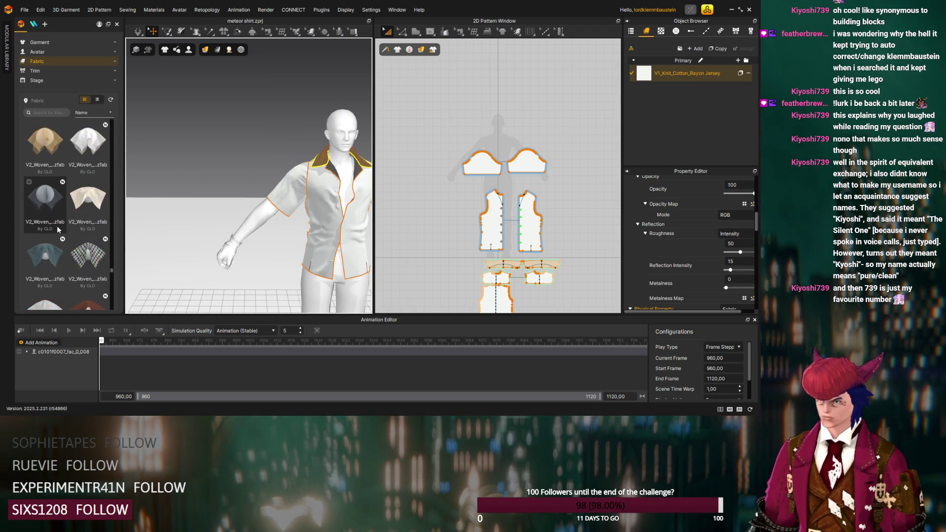
pyautogui.scroll(-3, 57, 226)
pyautogui.scroll(-3, 57, 225)
pyautogui.scroll(-3, 57, 226)
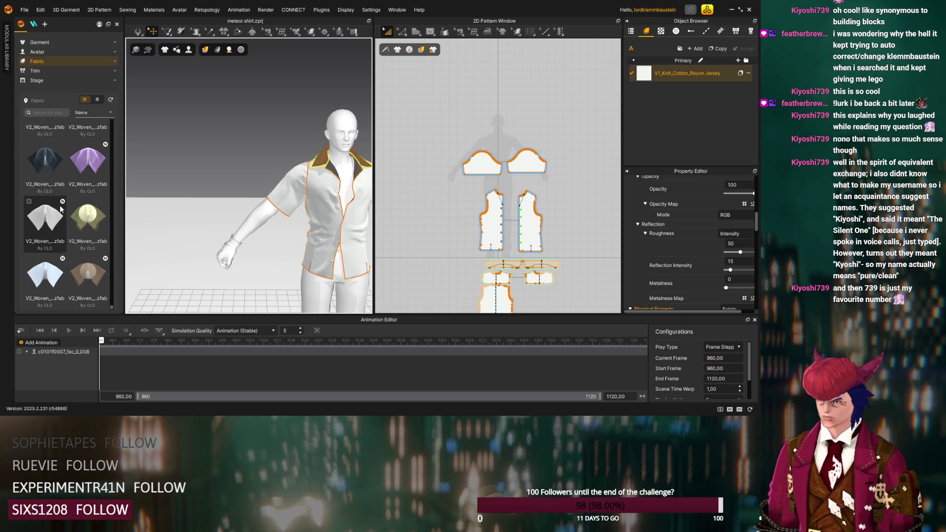
pyautogui.click(45, 42)
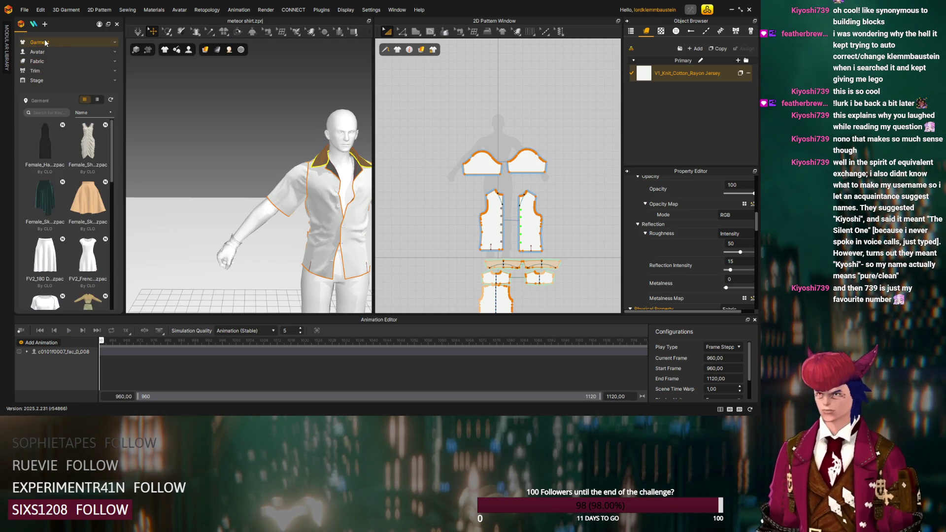
pyautogui.click(42, 111)
pyautogui.write('Camp Collar Shirt')
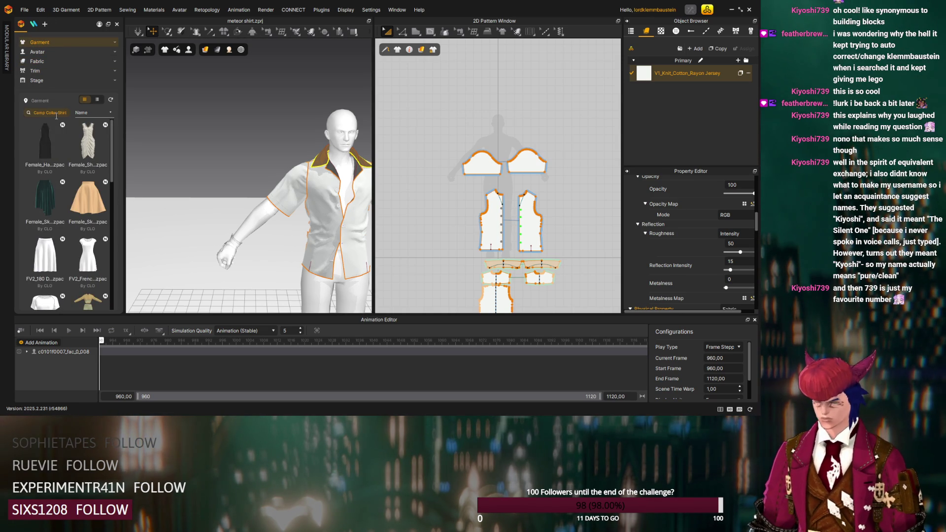
pyautogui.press('Return')
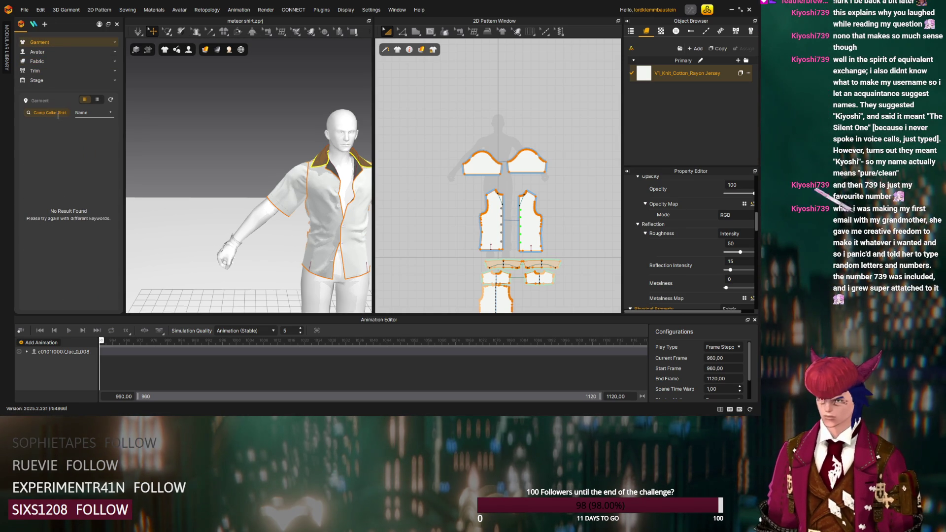
# Switch to the other asset library and start a new garment search
pyautogui.click(34, 24)
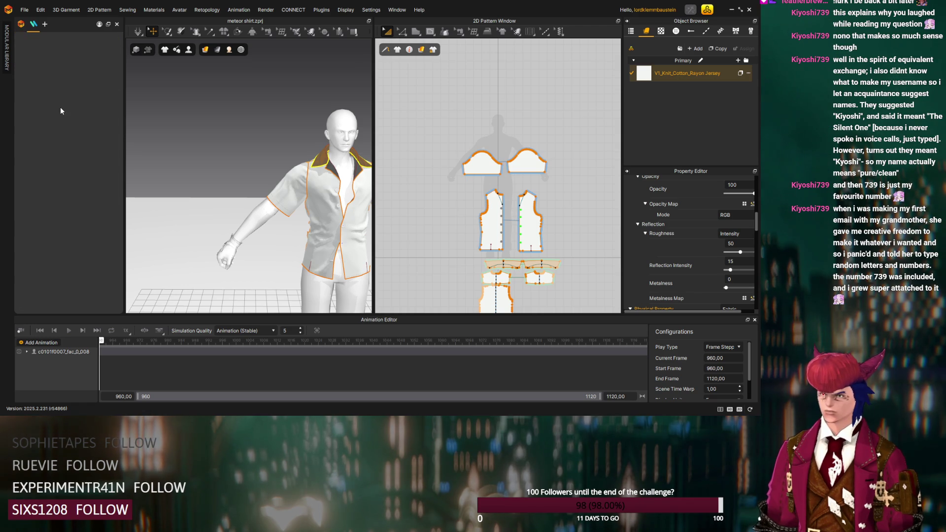
pyautogui.click(46, 151)
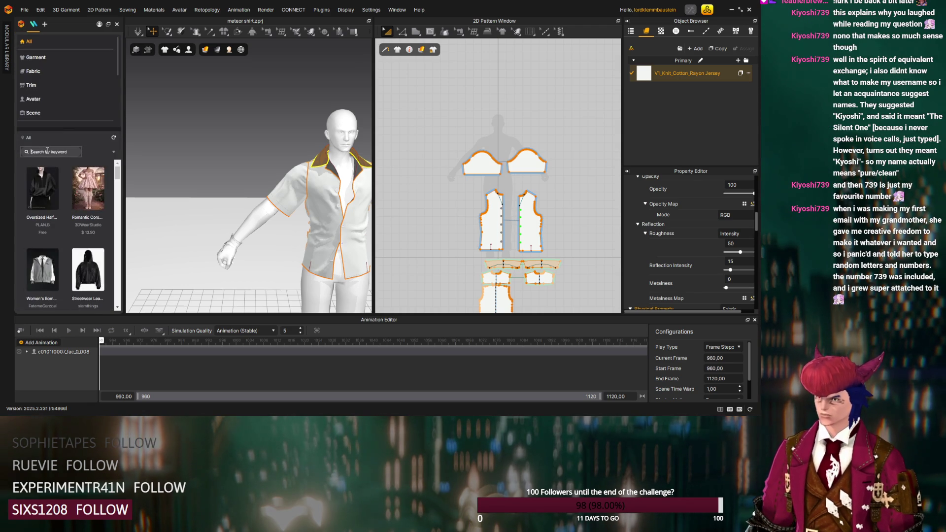
pyautogui.write("Men's Camp Collar Shirt")
# Drop the men's seersucker shirt onto the avatar, adding its 52330S fabric to the project
pyautogui.press('Return')
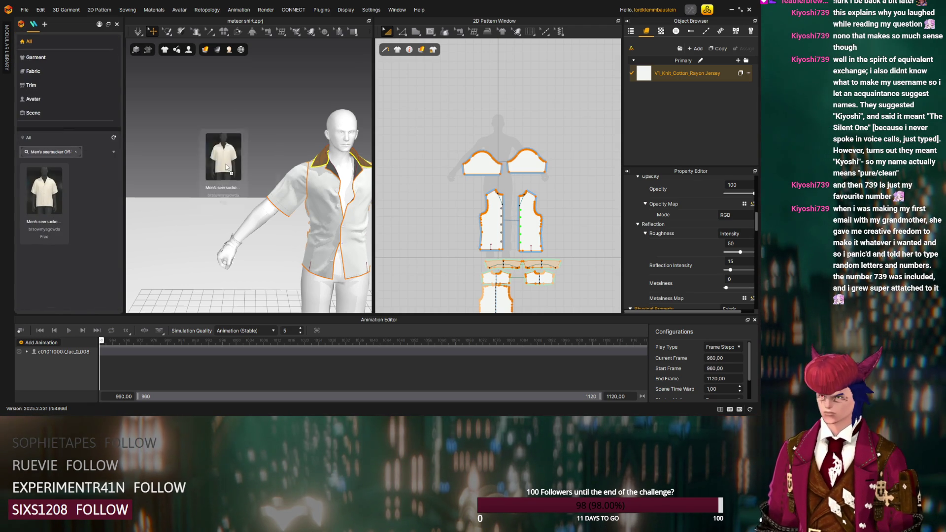
pyautogui.moveTo(49, 199); pyautogui.dragTo(186, 147)
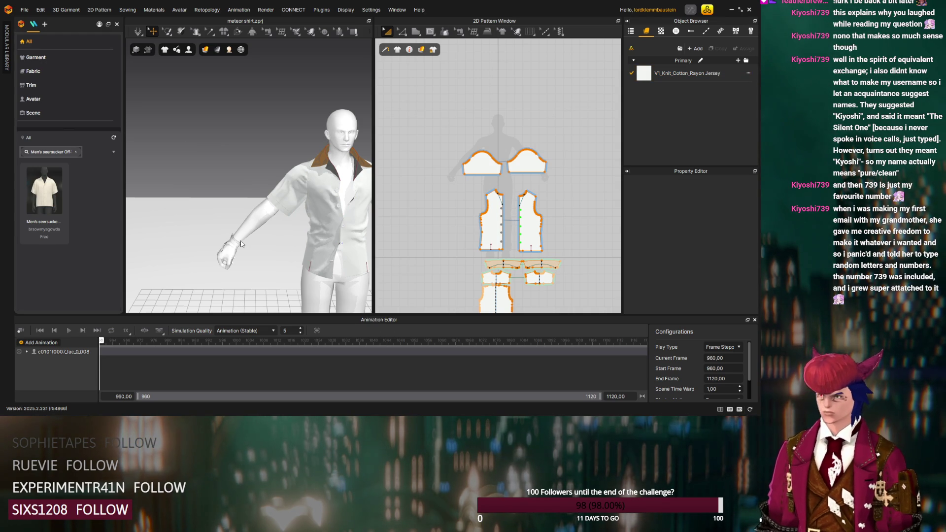
pyautogui.hotkey('ctrl', 'a')
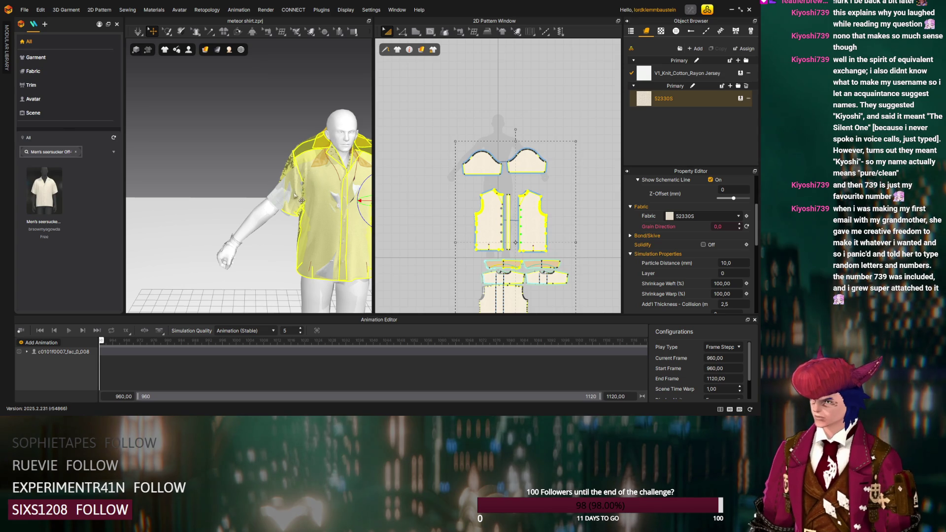
pyautogui.click(276, 199)
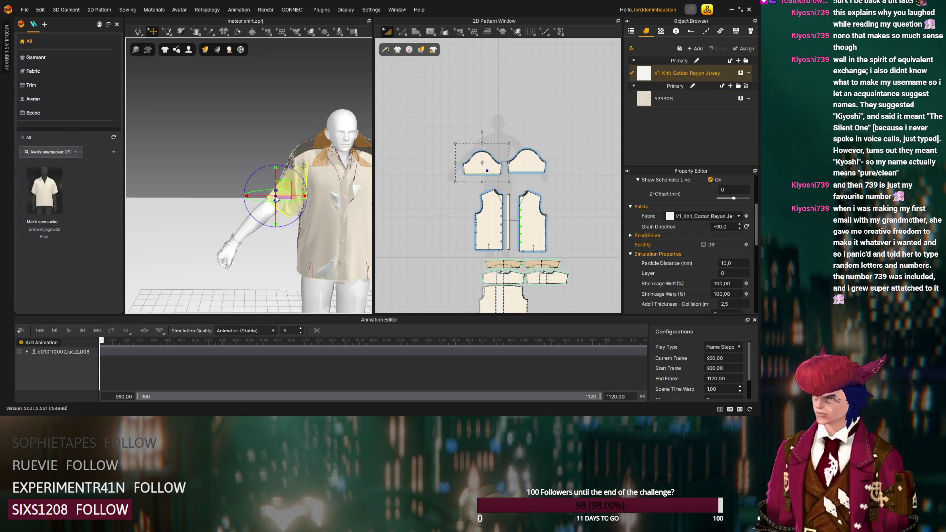
pyautogui.click(273, 201)
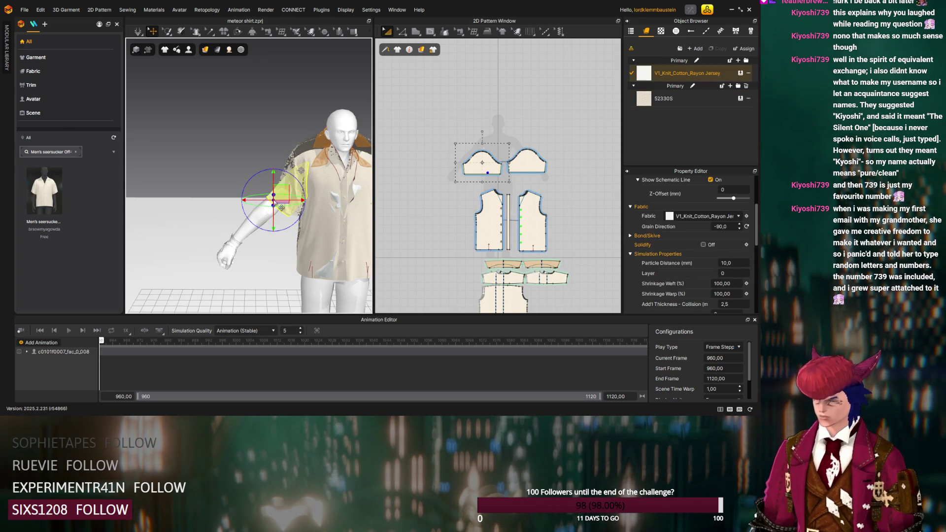
# Select the left front panel and show the project's scene tree in the Object Browser
pyautogui.hotkey('ctrl', 'a')
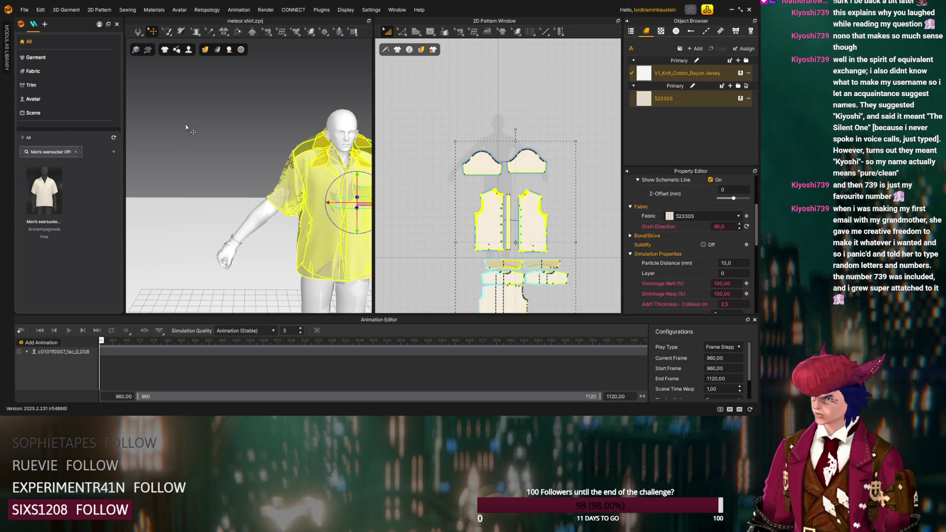
pyautogui.click(490, 220)
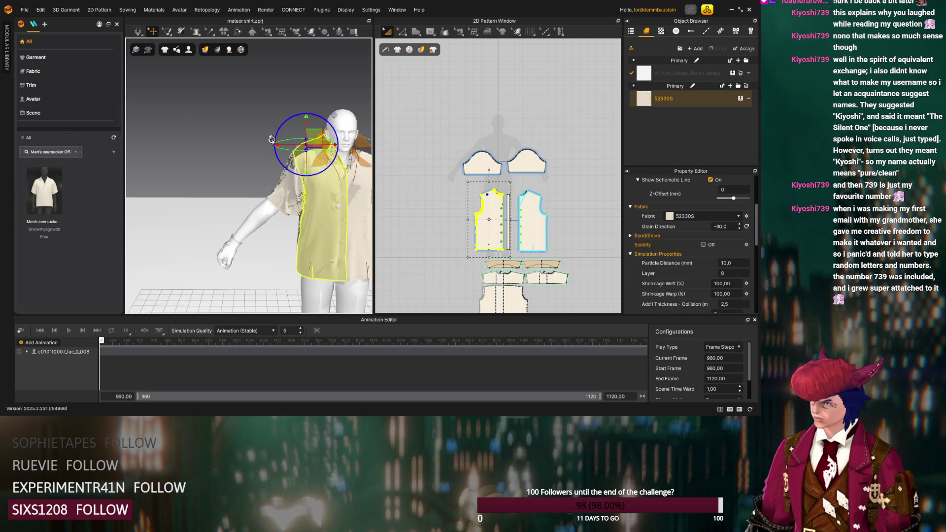
pyautogui.moveTo(273, 138); pyautogui.dragTo(180, 146, button='right')
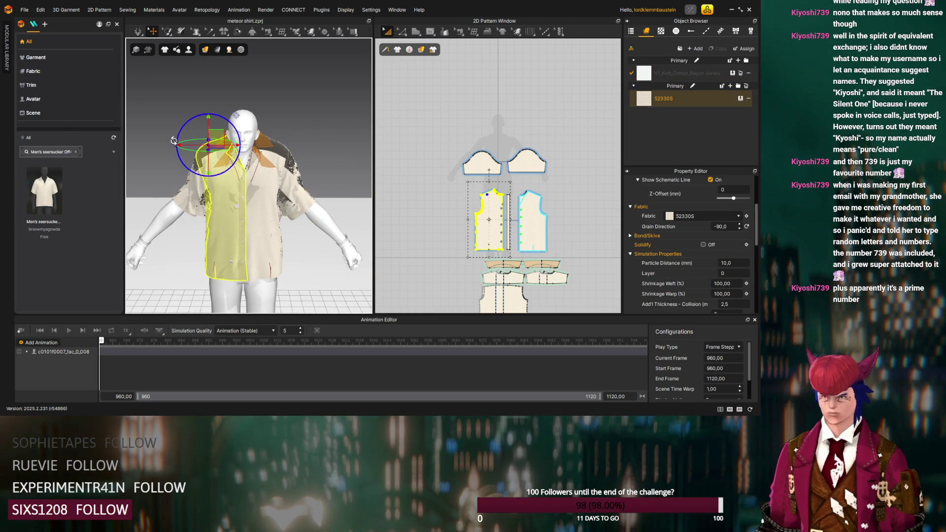
pyautogui.click(630, 31)
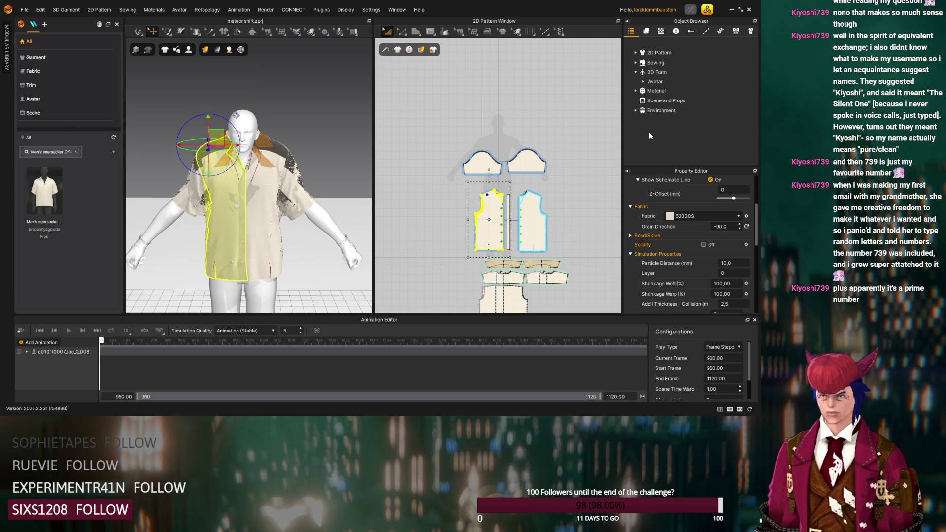
pyautogui.click(635, 63)
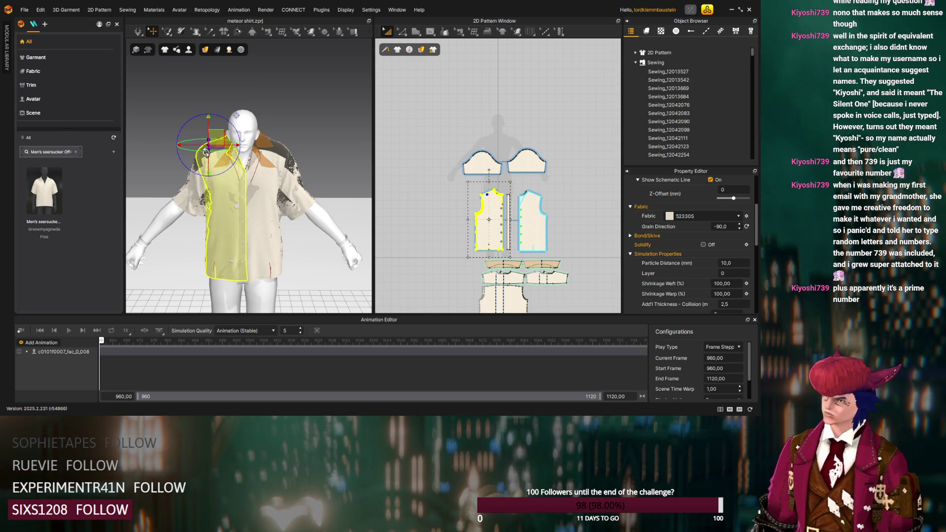
pyautogui.moveTo(274, 198)
pyautogui.mouseDown(button='right')
pyautogui.moveTo(306, 198)
pyautogui.moveTo(258, 167)
pyautogui.moveTo(313, 178)
pyautogui.mouseUp(button='right')
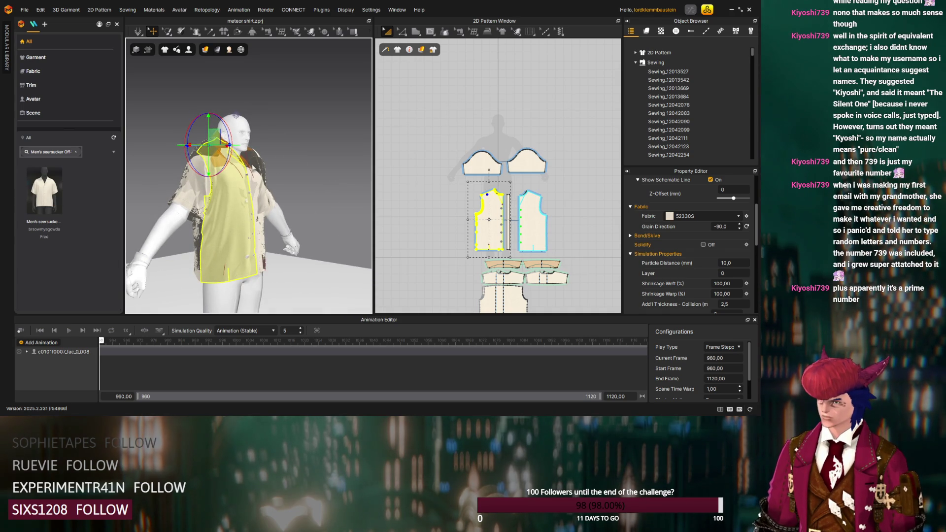
pyautogui.click(174, 148)
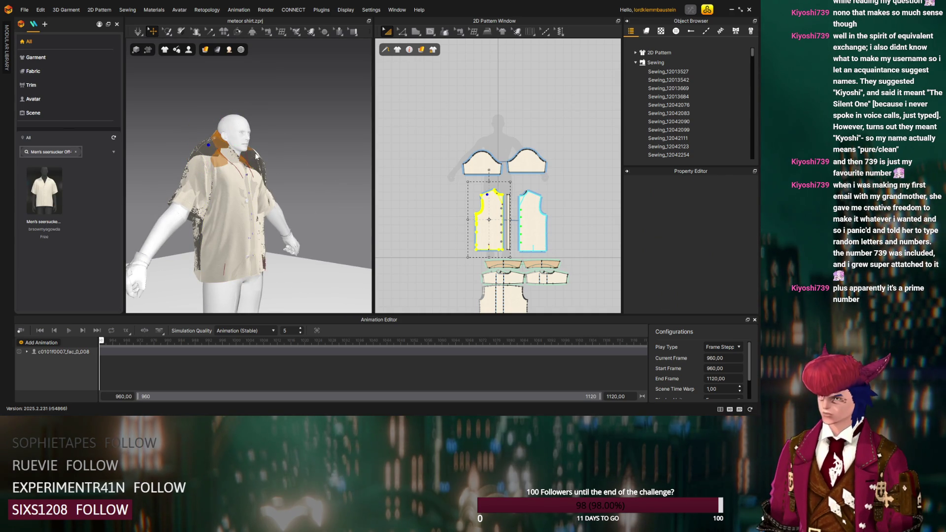
pyautogui.moveTo(258, 157)
pyautogui.mouseDown(button='right')
pyautogui.moveTo(224, 166)
pyautogui.moveTo(250, 157)
pyautogui.mouseUp(button='right')
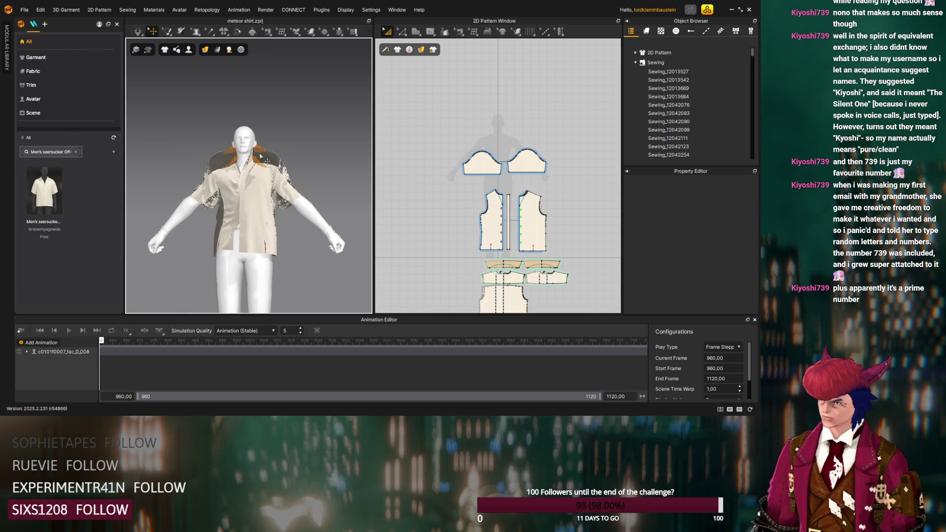
pyautogui.click(269, 158)
pyautogui.press('Escape')
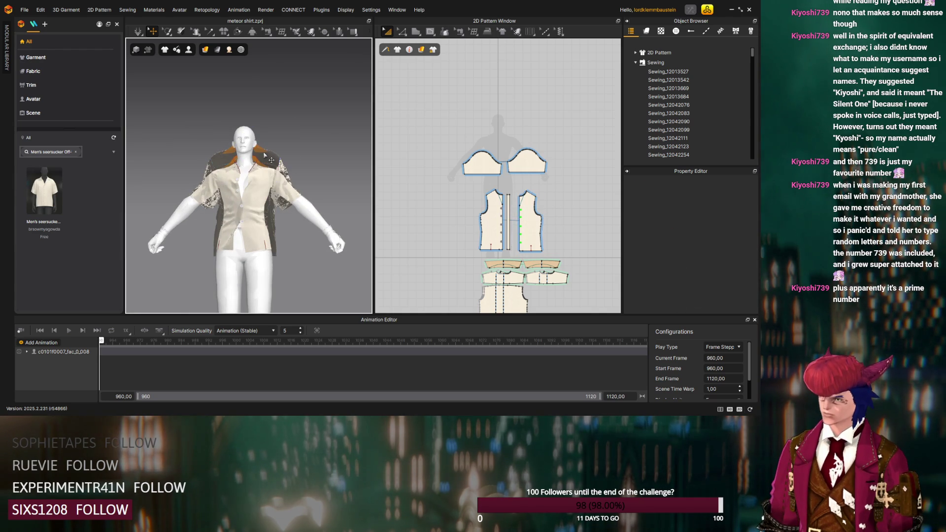
pyautogui.click(268, 158)
pyautogui.press('Escape')
pyautogui.click(268, 158)
pyautogui.press('Escape')
pyautogui.click(268, 157)
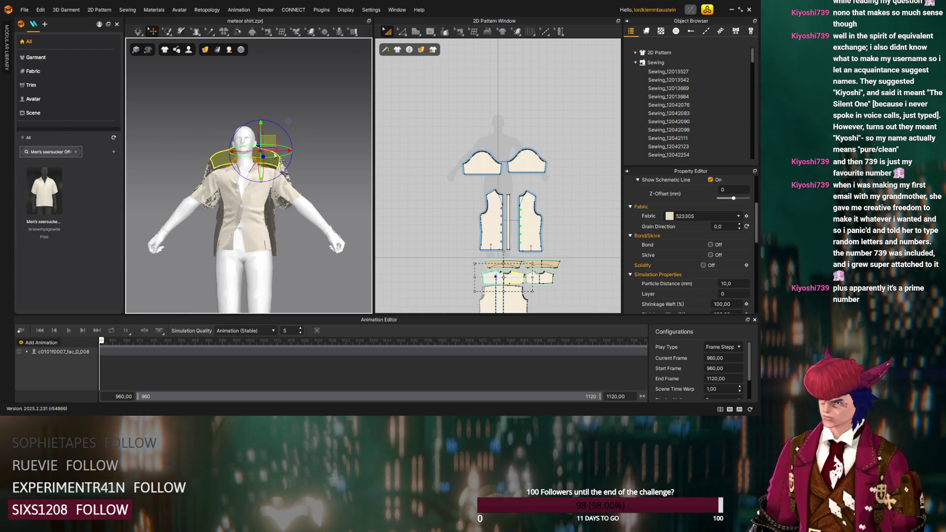
pyautogui.press('Escape')
pyautogui.click(278, 157)
pyautogui.press('Escape')
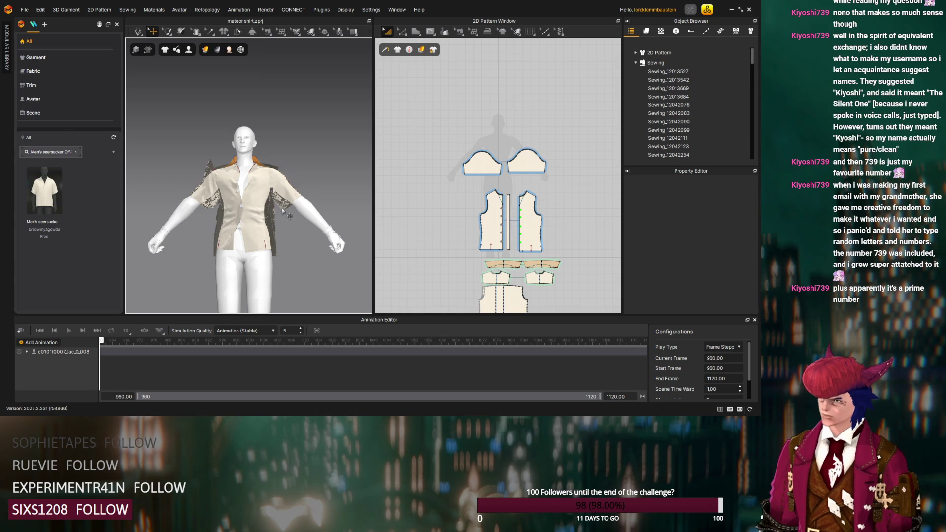
pyautogui.click(216, 169)
pyautogui.hotkey('ctrl', 'z')
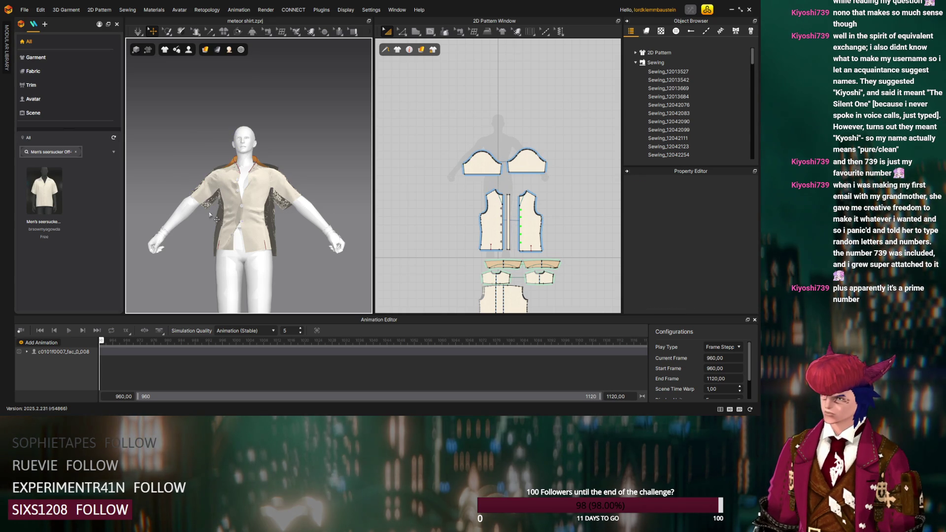
pyautogui.moveTo(209, 225); pyautogui.dragTo(178, 206, button='right')
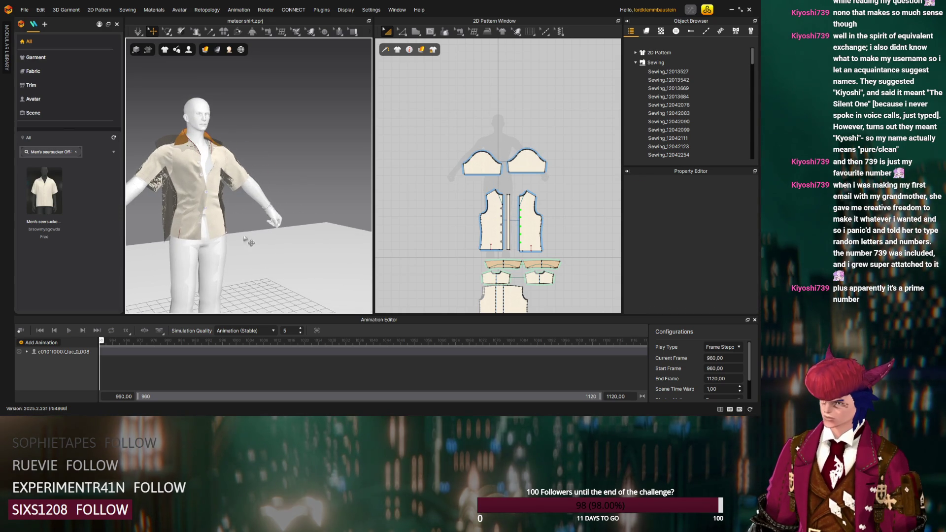
pyautogui.click(186, 156)
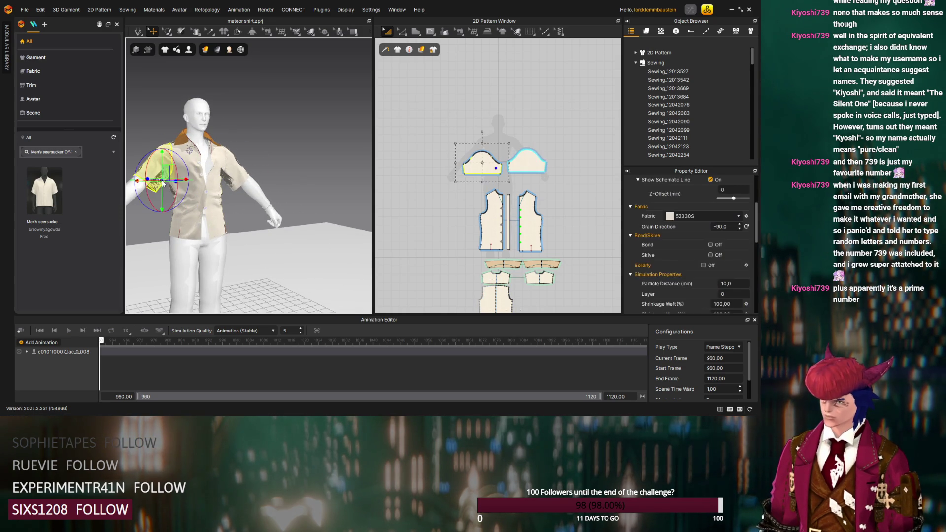
pyautogui.press('Delete')
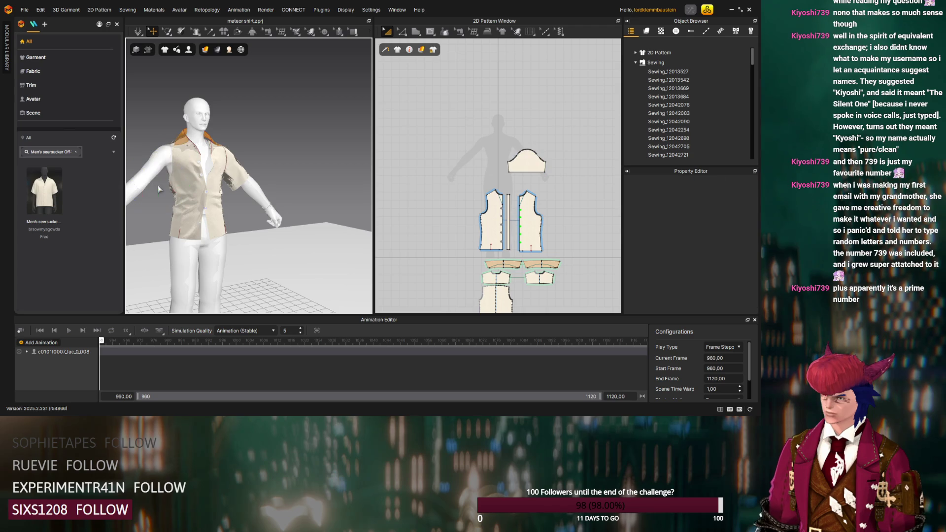
pyautogui.click(227, 187)
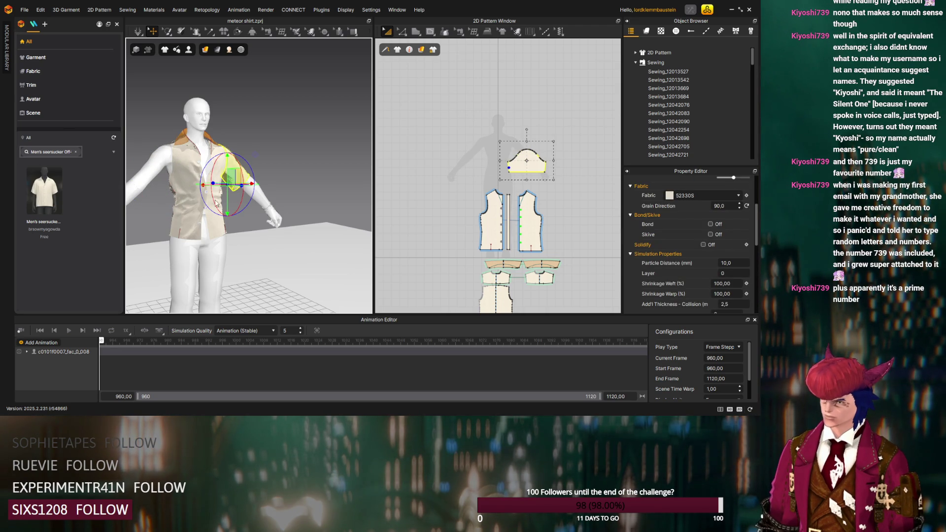
pyautogui.moveTo(201, 241); pyautogui.dragTo(200, 235, button='right')
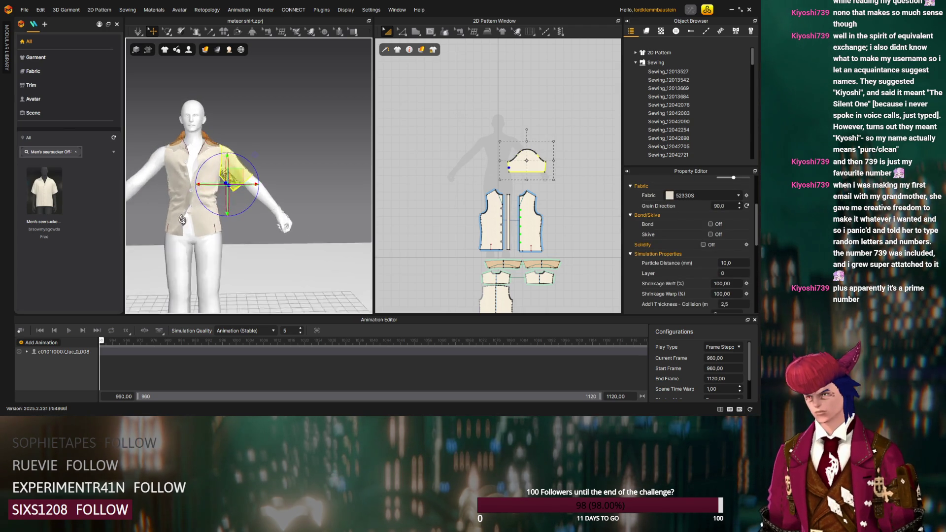
pyautogui.press('Escape')
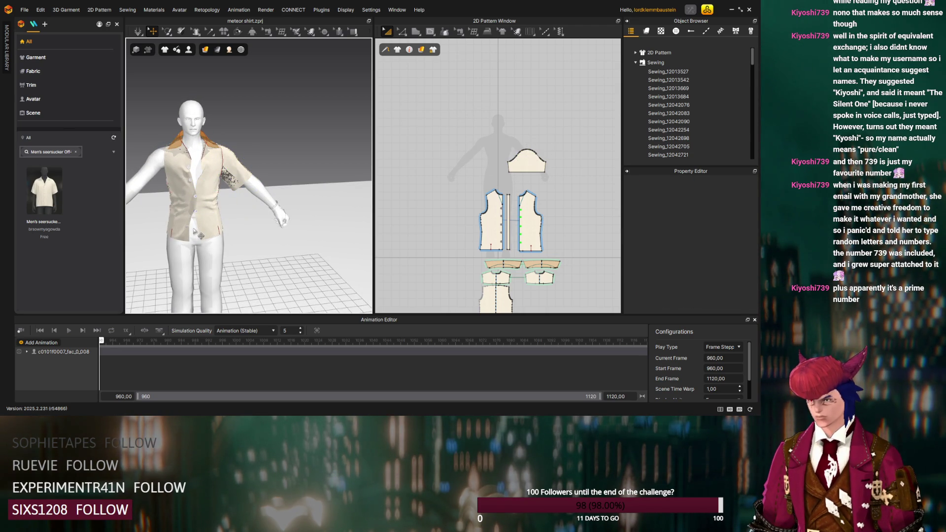
pyautogui.click(152, 174)
pyautogui.moveTo(151, 174)
pyautogui.mouseDown(button='right')
pyautogui.moveTo(277, 234)
pyautogui.moveTo(258, 210)
pyautogui.moveTo(280, 189)
pyautogui.mouseUp(button='right')
pyautogui.click(284, 185)
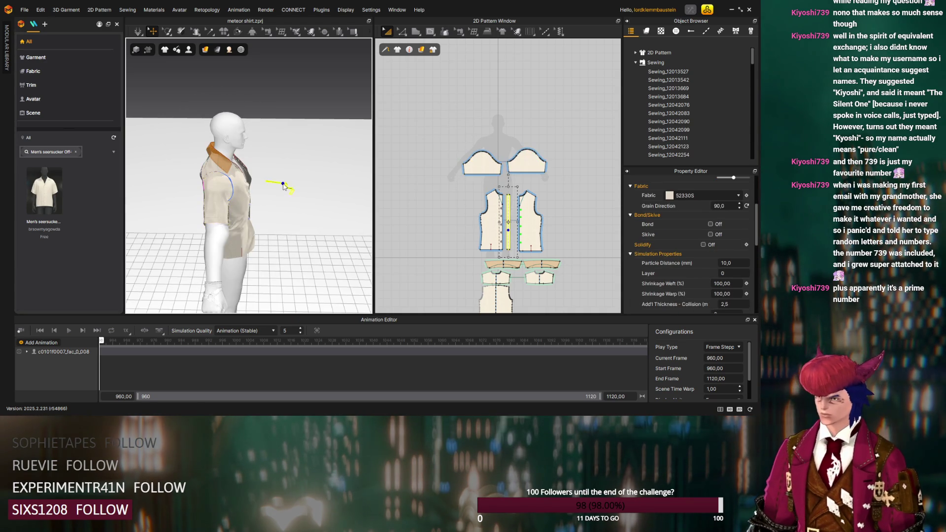
pyautogui.click(277, 184)
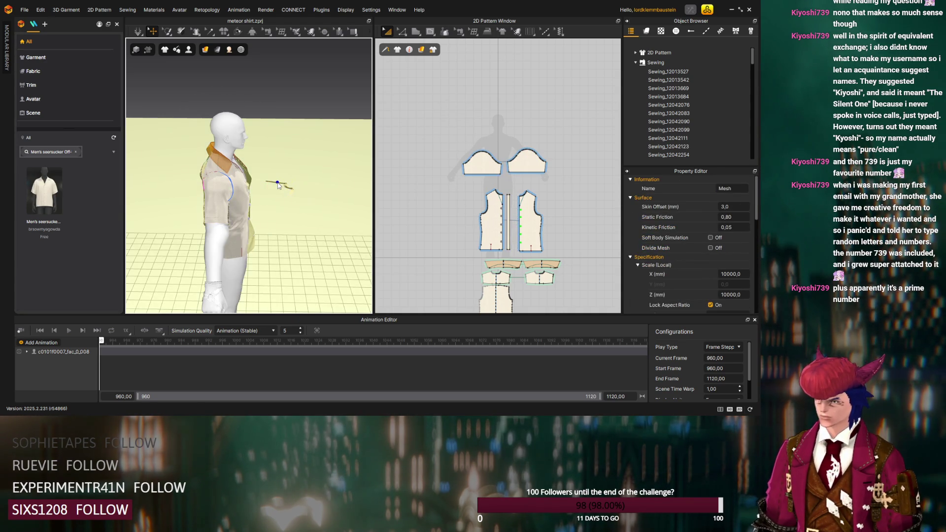
pyautogui.click(293, 113)
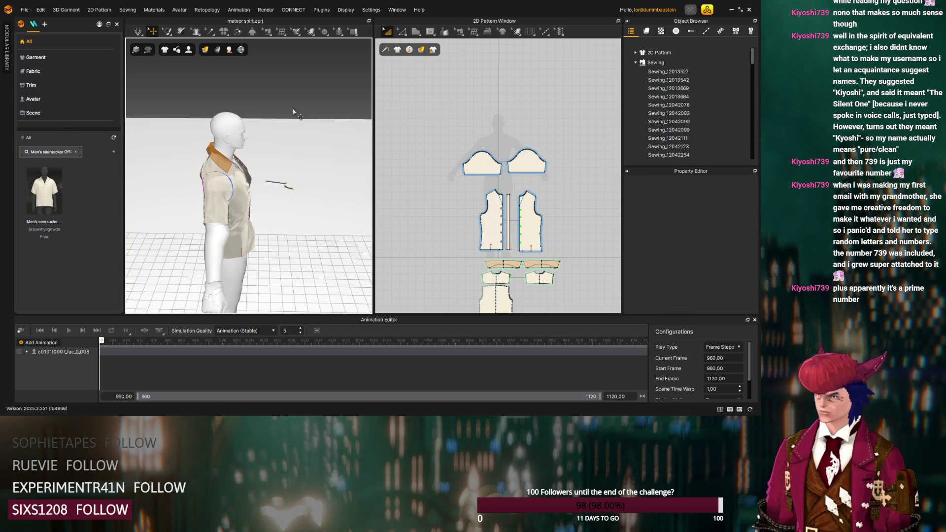
pyautogui.click(289, 189)
pyautogui.moveTo(309, 211)
pyautogui.mouseDown(button='right')
pyautogui.moveTo(308, 237)
pyautogui.moveTo(234, 255)
pyautogui.mouseUp(button='right')
pyautogui.click(260, 222)
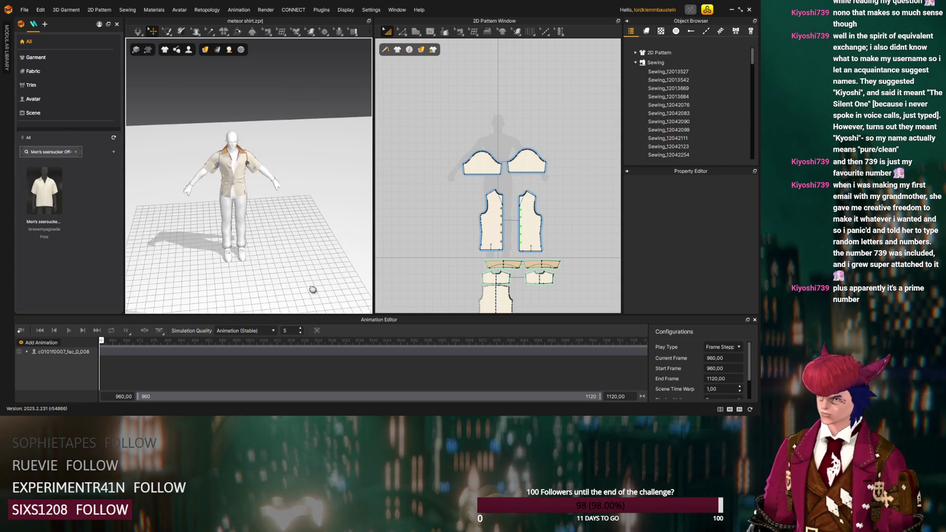
pyautogui.scroll(3, 233, 254)
pyautogui.scroll(3, 234, 255)
pyautogui.scroll(-2, 245, 212)
pyautogui.moveTo(245, 211)
pyautogui.mouseDown(button='right')
pyautogui.moveTo(222, 212)
pyautogui.moveTo(256, 210)
pyautogui.mouseUp(button='right')
pyautogui.scroll(3, 223, 211)
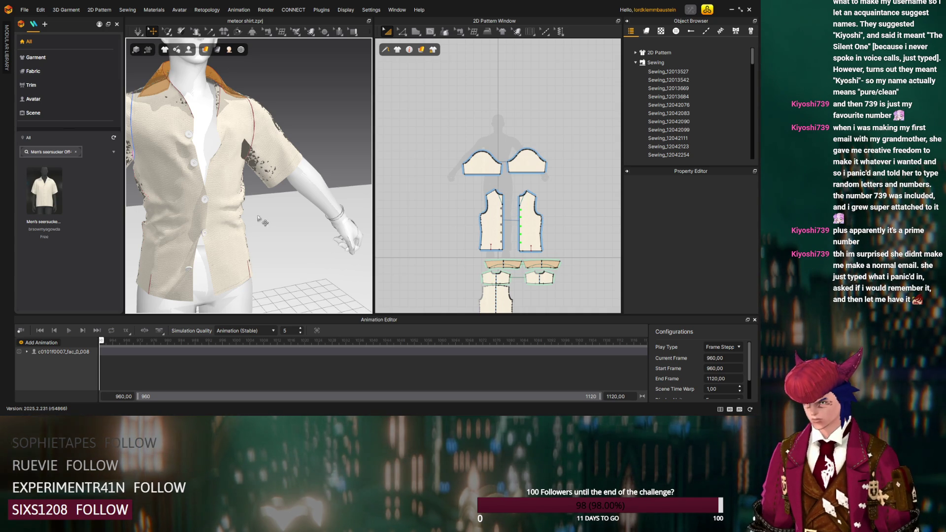
pyautogui.scroll(2, 251, 214)
pyautogui.scroll(-3, 250, 214)
pyautogui.scroll(-3, 250, 214)
pyautogui.moveTo(251, 214)
pyautogui.mouseDown(button='right')
pyautogui.moveTo(287, 245)
pyautogui.moveTo(220, 244)
pyautogui.mouseUp(button='right')
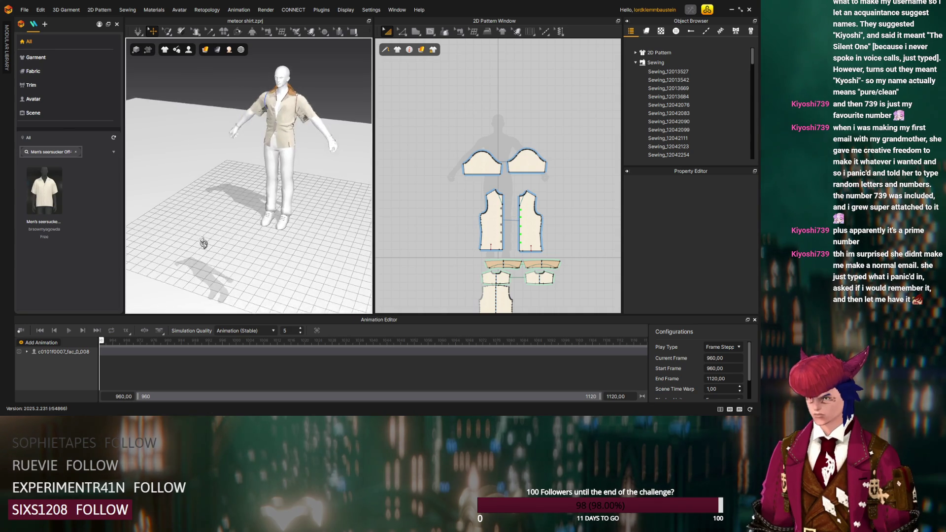
pyautogui.scroll(2, 221, 243)
pyautogui.moveTo(221, 244)
pyautogui.mouseDown(button='right')
pyautogui.moveTo(248, 222)
pyautogui.moveTo(252, 231)
pyautogui.mouseUp(button='right')
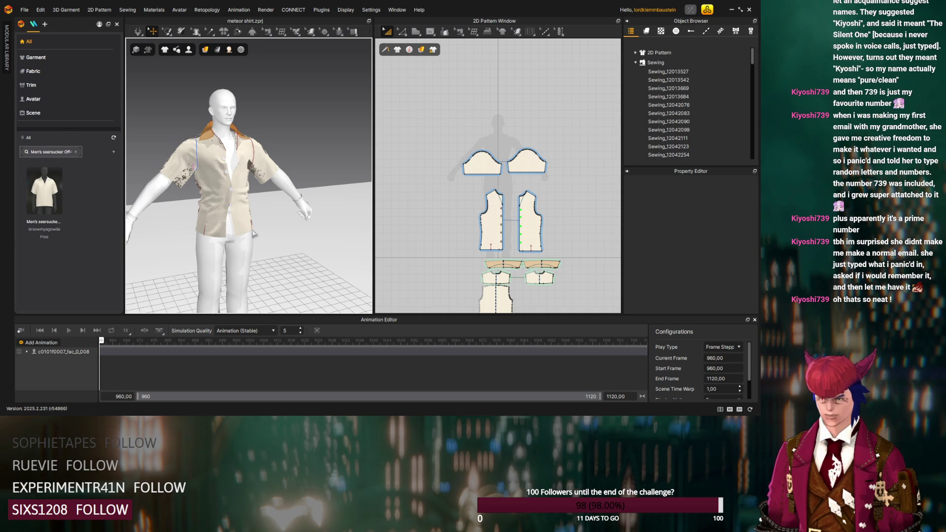
pyautogui.moveTo(237, 249)
pyautogui.mouseDown(button='right')
pyautogui.moveTo(258, 249)
pyautogui.moveTo(262, 239)
pyautogui.mouseUp(button='right')
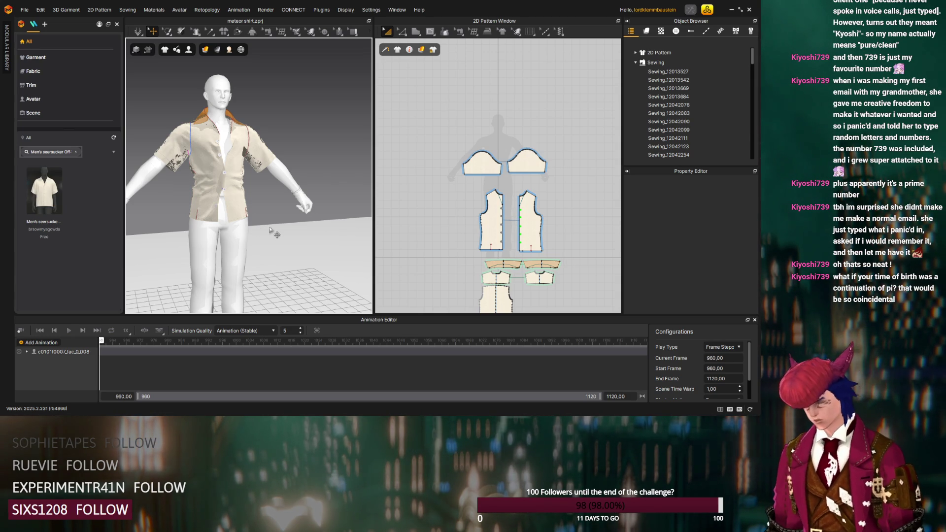
pyautogui.moveTo(269, 230)
pyautogui.mouseDown(button='right')
pyautogui.moveTo(292, 144)
pyautogui.moveTo(259, 157)
pyautogui.mouseUp(button='right')
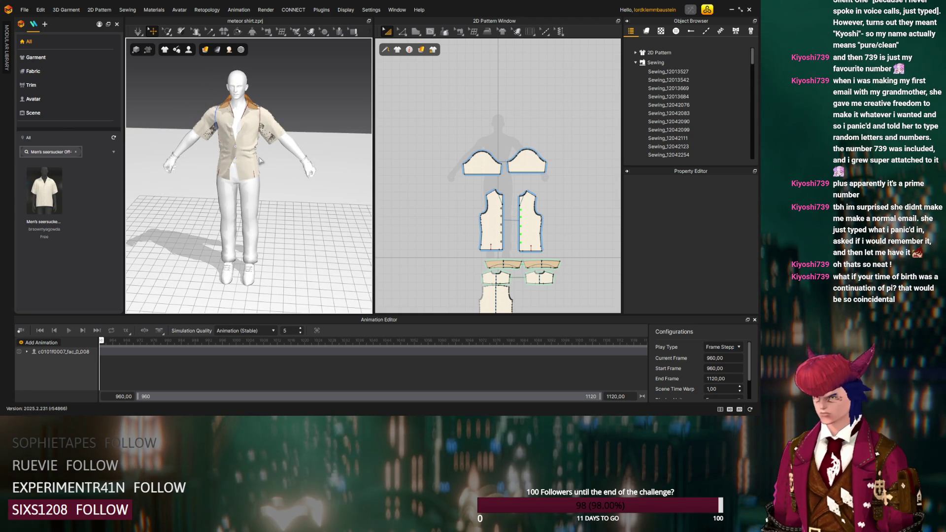
# Record the seersucker shirt's simulation over frames 960–1120 as a Garment 1 track
pyautogui.click(21, 330)
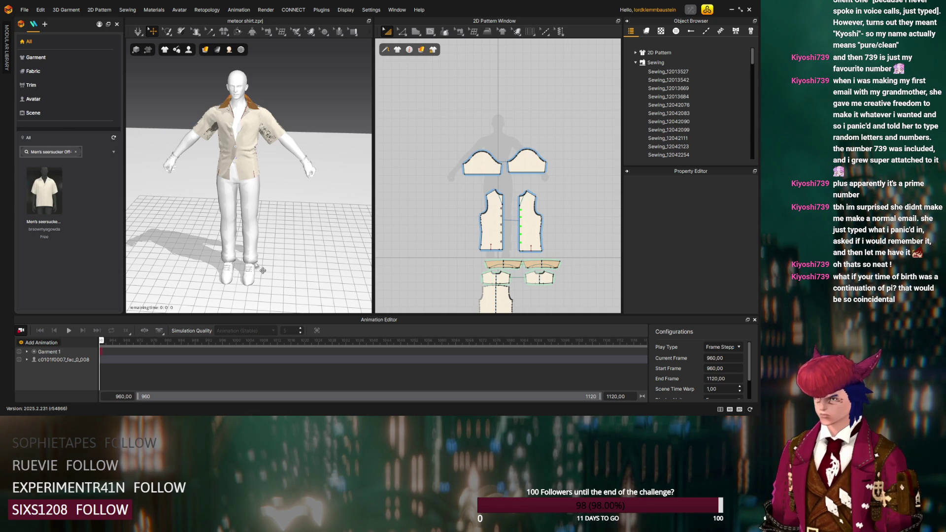
pyautogui.press('space')
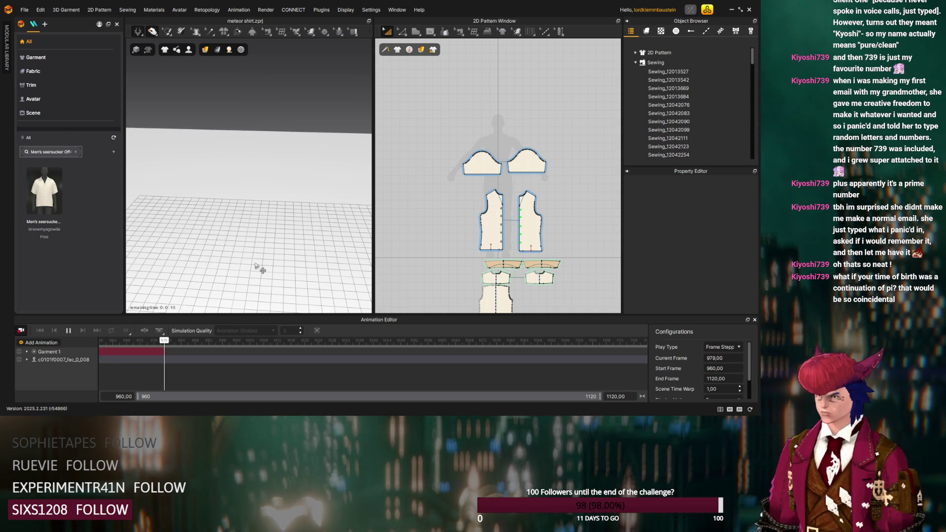
pyautogui.scroll(-2, 257, 267)
pyautogui.scroll(-2, 258, 268)
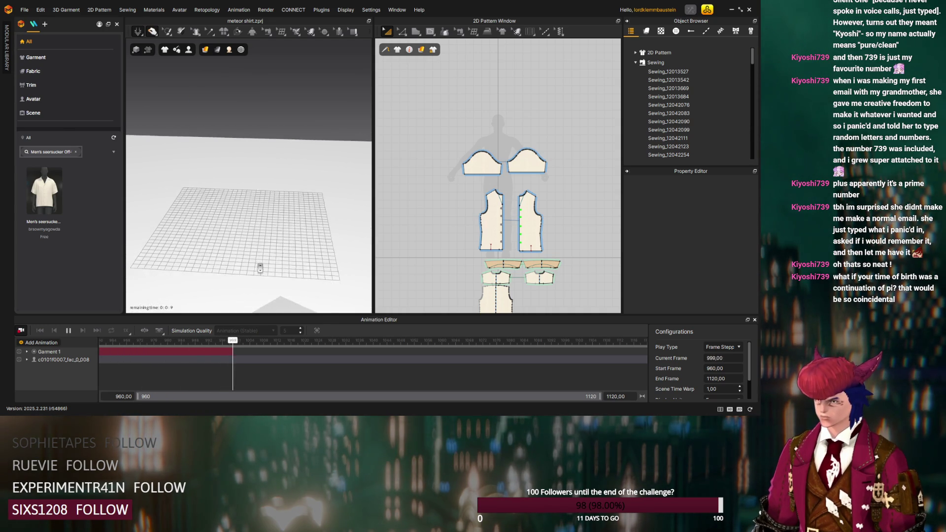
pyautogui.scroll(-2, 259, 267)
pyautogui.moveTo(259, 268)
pyautogui.mouseDown(button='right')
pyautogui.moveTo(226, 274)
pyautogui.moveTo(200, 264)
pyautogui.mouseUp(button='right')
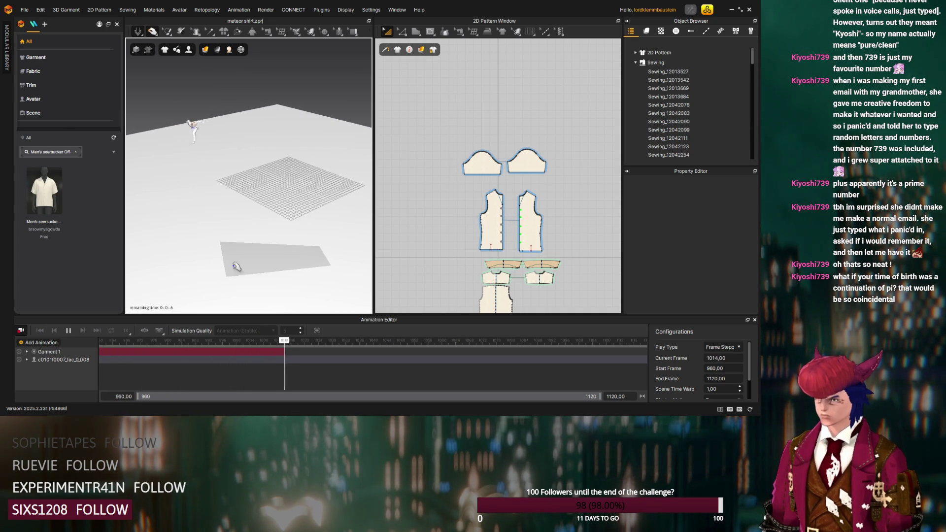
pyautogui.moveTo(285, 258)
pyautogui.mouseDown(button='right')
pyautogui.moveTo(275, 254)
pyautogui.moveTo(296, 252)
pyautogui.moveTo(306, 232)
pyautogui.moveTo(284, 243)
pyautogui.moveTo(212, 243)
pyautogui.moveTo(259, 260)
pyautogui.moveTo(327, 254)
pyautogui.moveTo(202, 208)
pyautogui.moveTo(258, 258)
pyautogui.moveTo(234, 189)
pyautogui.moveTo(219, 185)
pyautogui.moveTo(219, 195)
pyautogui.moveTo(311, 233)
pyautogui.moveTo(209, 219)
pyautogui.moveTo(213, 230)
pyautogui.mouseUp(button='right')
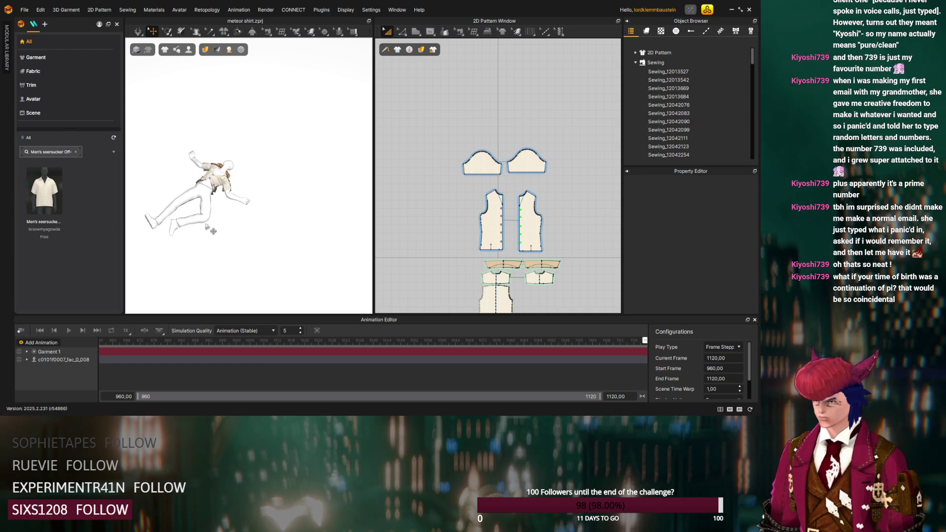
pyautogui.moveTo(213, 218); pyautogui.dragTo(215, 198, button='right')
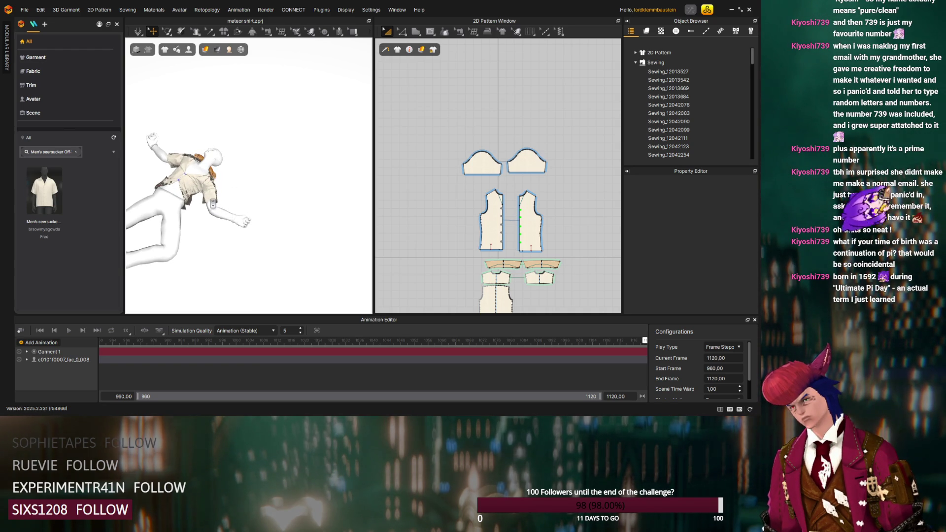
pyautogui.moveTo(214, 203); pyautogui.dragTo(253, 219, button='right')
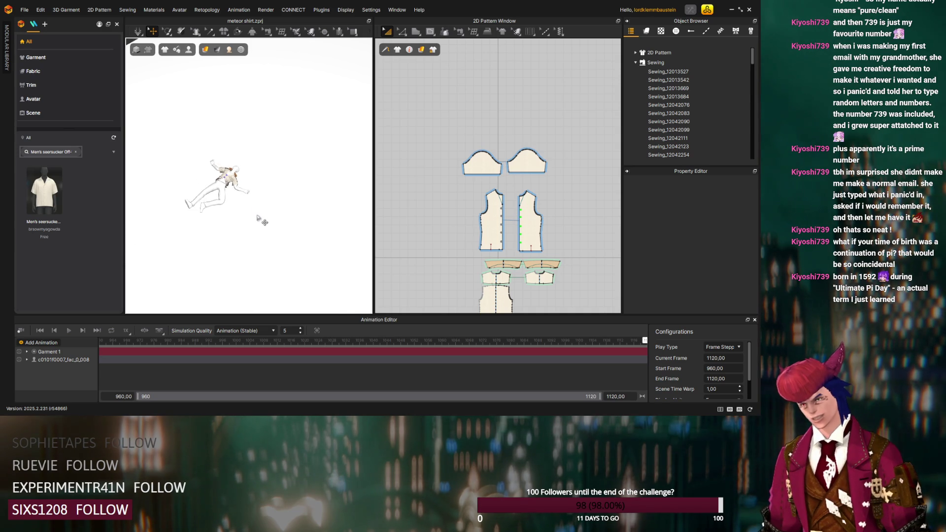
pyautogui.moveTo(252, 219)
pyautogui.mouseDown(button='right')
pyautogui.moveTo(317, 235)
pyautogui.moveTo(214, 199)
pyautogui.moveTo(234, 235)
pyautogui.mouseUp(button='right')
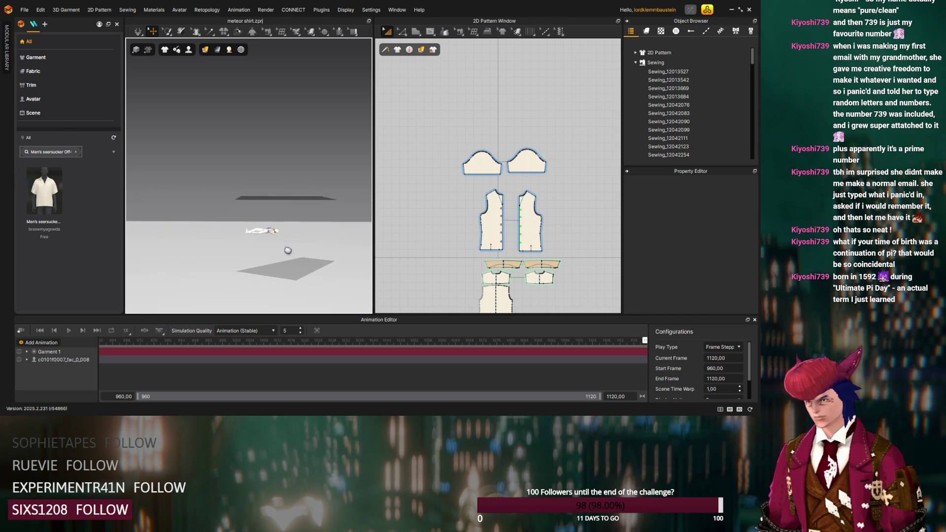
pyautogui.moveTo(233, 236); pyautogui.dragTo(285, 204, button='right')
# Scrub the recorded timeline through frames 1112, 1007 and 1028 to review the shirt
pyautogui.click(622, 345)
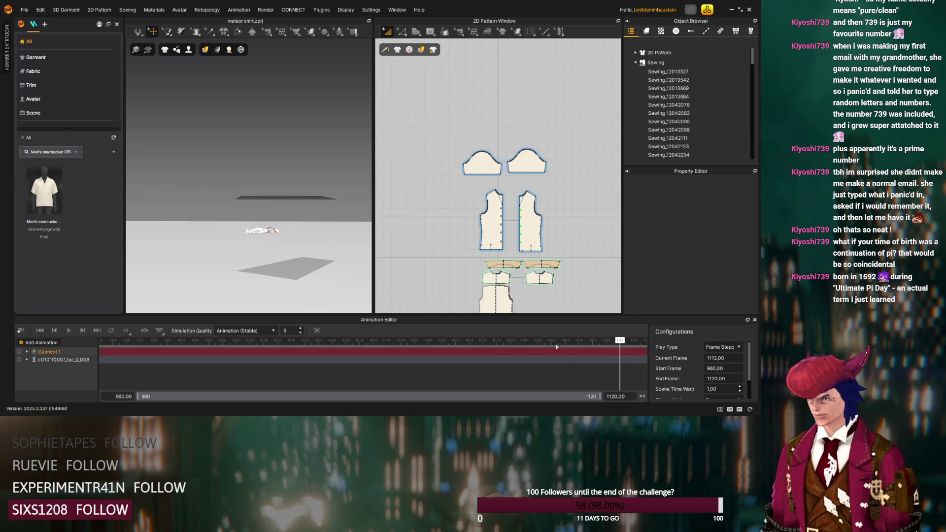
pyautogui.click(260, 341)
pyautogui.moveTo(307, 341); pyautogui.dragTo(493, 340)
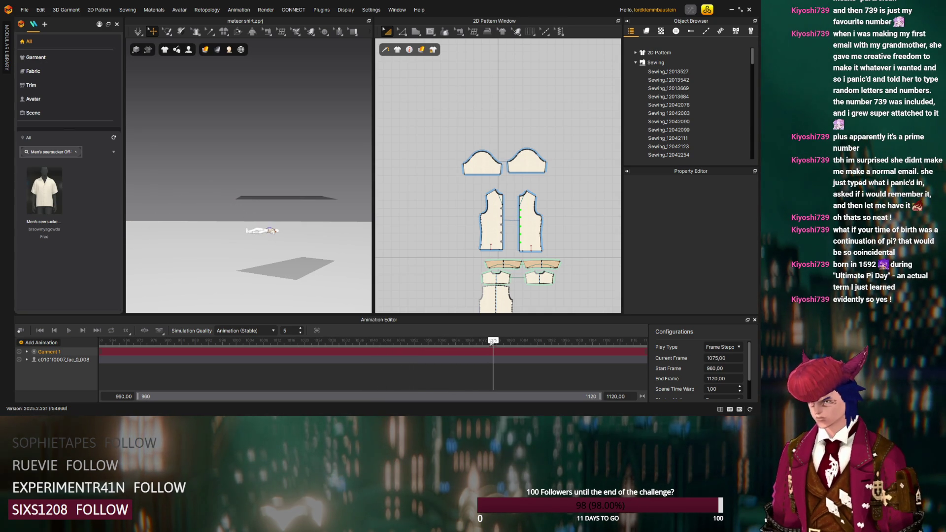
pyautogui.scroll(5, 248, 227)
pyautogui.scroll(3, 252, 281)
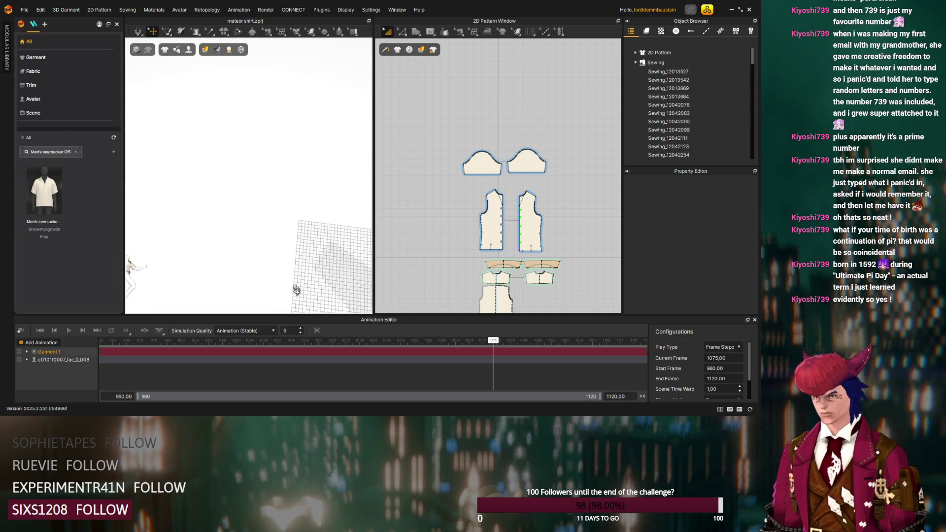
pyautogui.scroll(-5, 252, 293)
pyautogui.scroll(-2, 244, 258)
pyautogui.scroll(3, 240, 244)
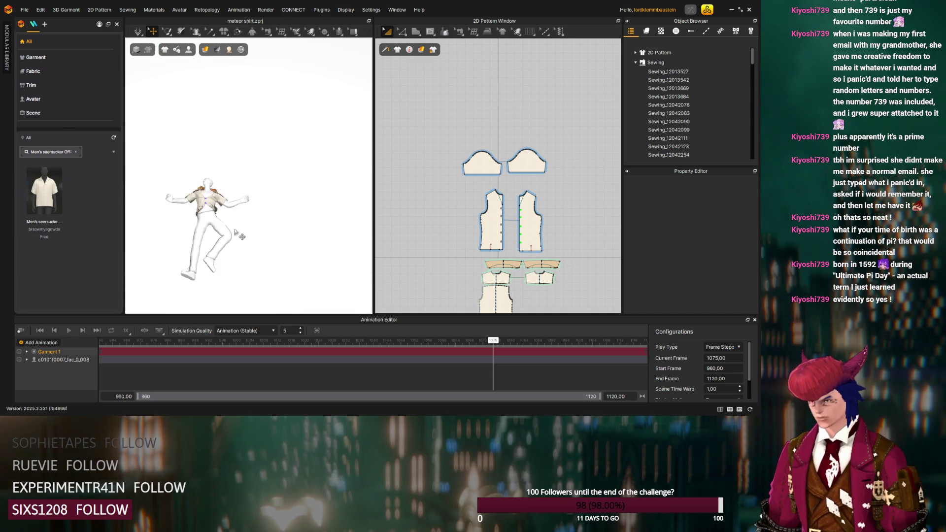
pyautogui.scroll(3, 238, 234)
pyautogui.click(530, 341)
pyautogui.moveTo(594, 345)
pyautogui.mouseDown()
pyautogui.moveTo(390, 341)
pyautogui.moveTo(513, 340)
pyautogui.moveTo(418, 332)
pyautogui.mouseUp()
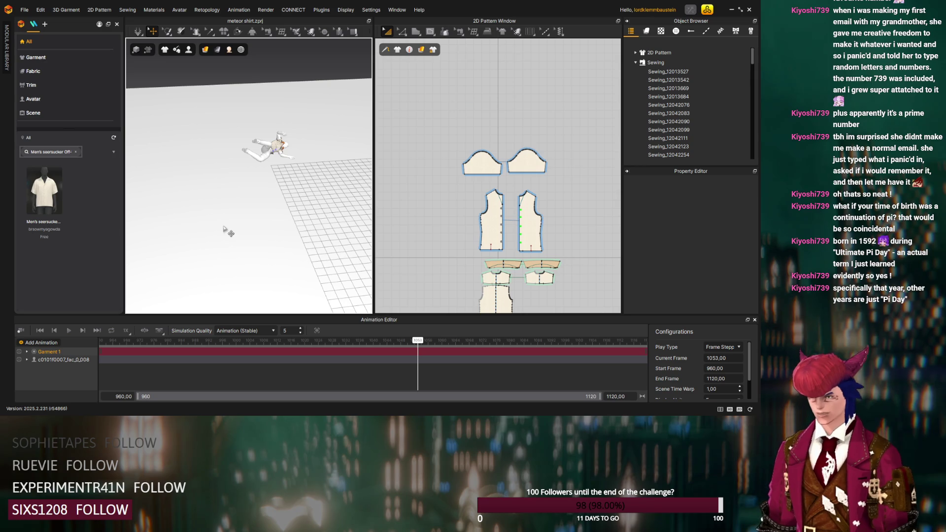
pyautogui.moveTo(227, 233)
pyautogui.mouseDown(button='right')
pyautogui.moveTo(297, 211)
pyautogui.moveTo(268, 180)
pyautogui.moveTo(284, 224)
pyautogui.mouseUp(button='right')
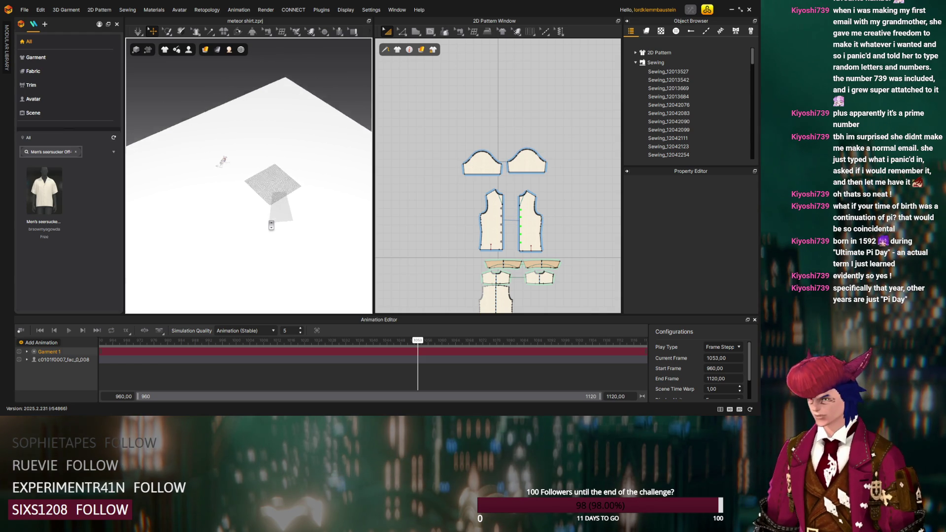
pyautogui.moveTo(283, 171); pyautogui.dragTo(272, 226, button='right')
pyautogui.scroll(3, 270, 225)
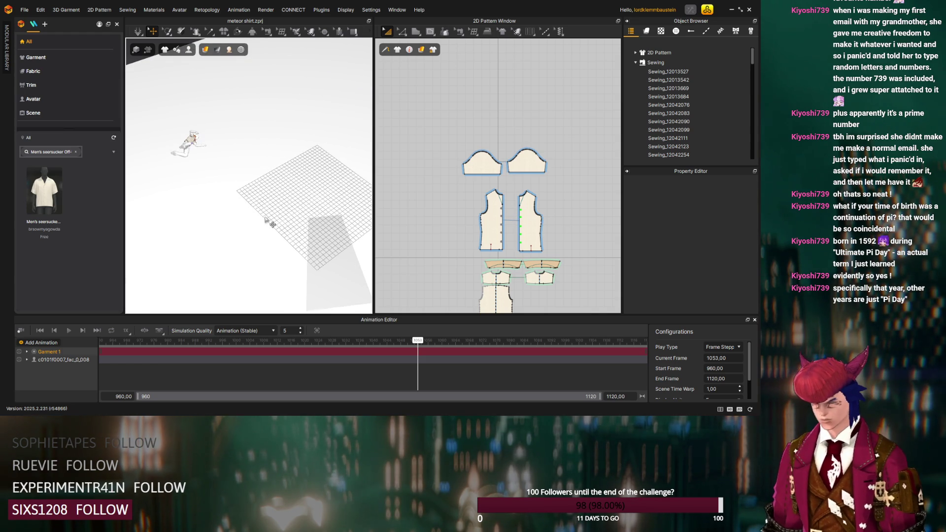
pyautogui.moveTo(266, 220); pyautogui.dragTo(210, 197, button='right')
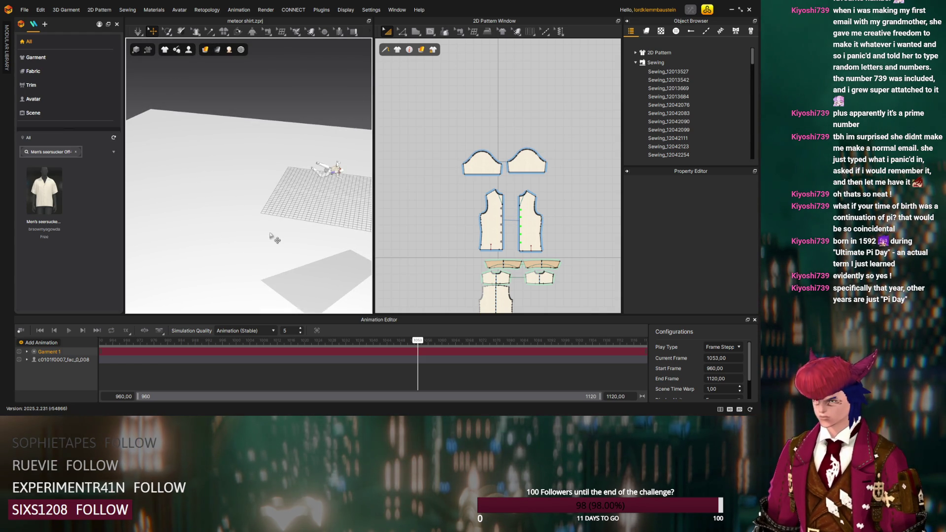
# Undo the Garment 1 recording and raise the 52330S fabric's weight from 20 to 36
pyautogui.hotkey('ctrl', 'z')
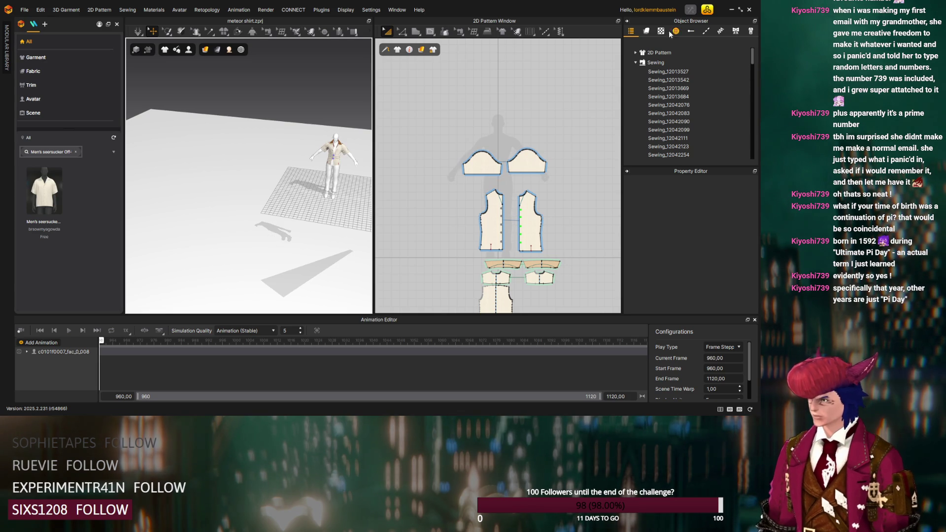
pyautogui.click(661, 31)
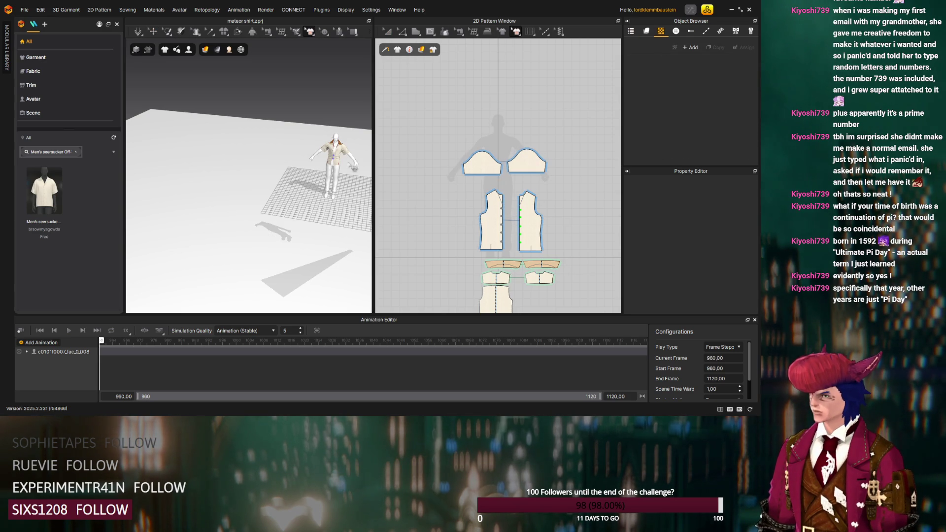
pyautogui.click(643, 31)
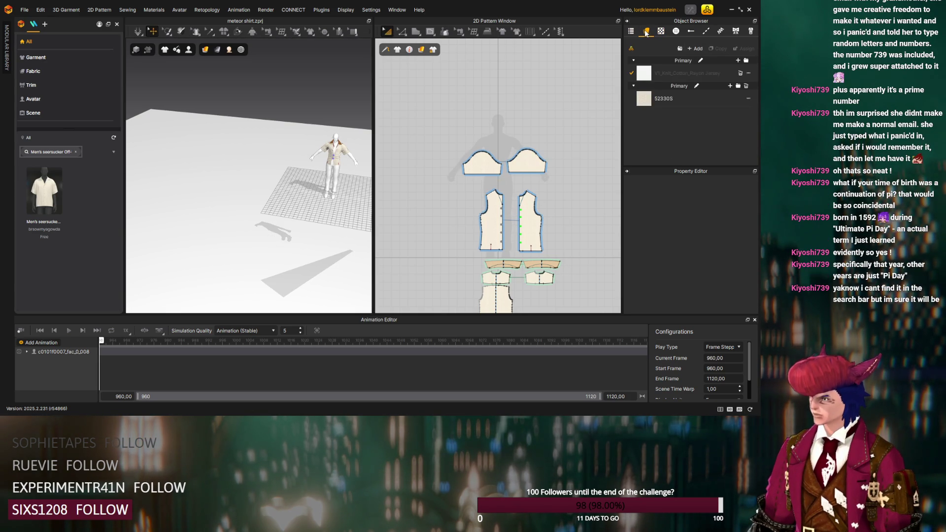
pyautogui.click(671, 96)
pyautogui.scroll(-3, 657, 240)
pyautogui.scroll(-3, 656, 235)
pyautogui.scroll(-2, 656, 237)
pyautogui.scroll(-2, 656, 238)
pyautogui.scroll(-2, 657, 238)
pyautogui.moveTo(727, 261); pyautogui.dragTo(734, 263)
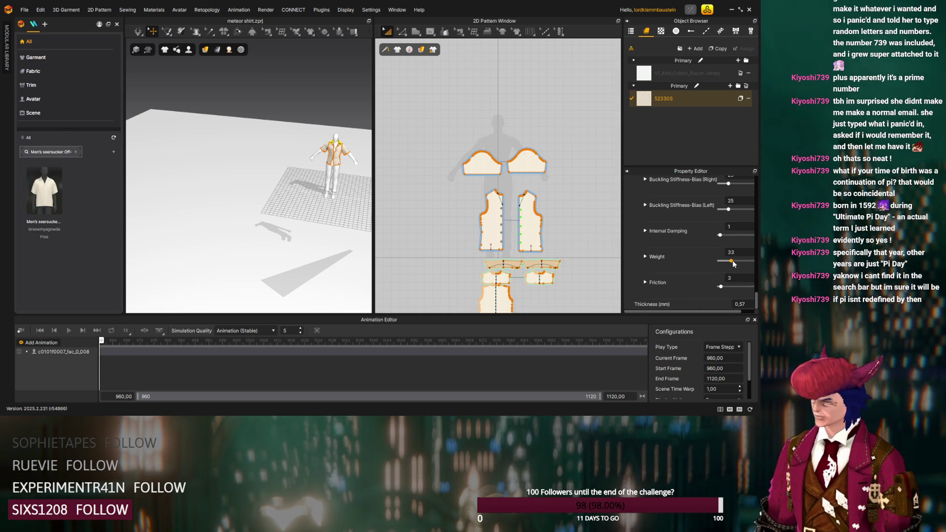
pyautogui.click(630, 31)
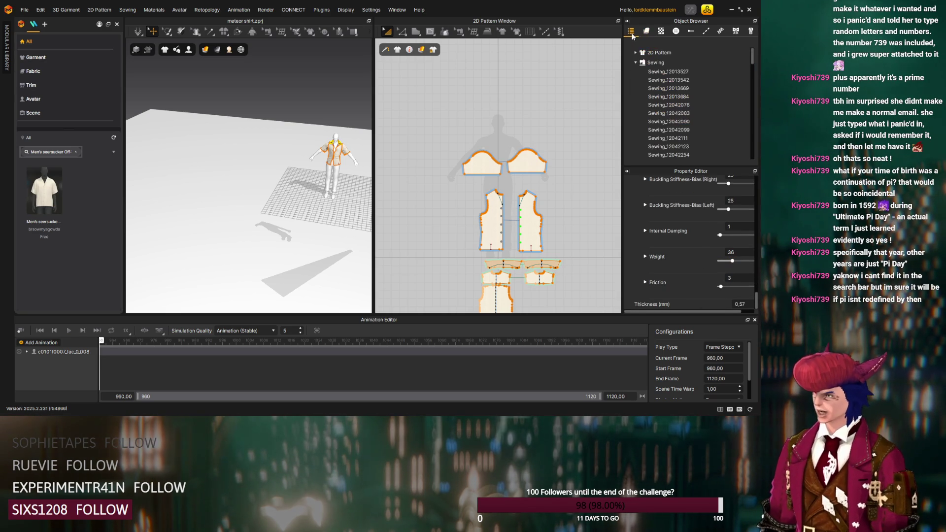
# Select the right front shirt panel in the 3D window
pyautogui.click(327, 149)
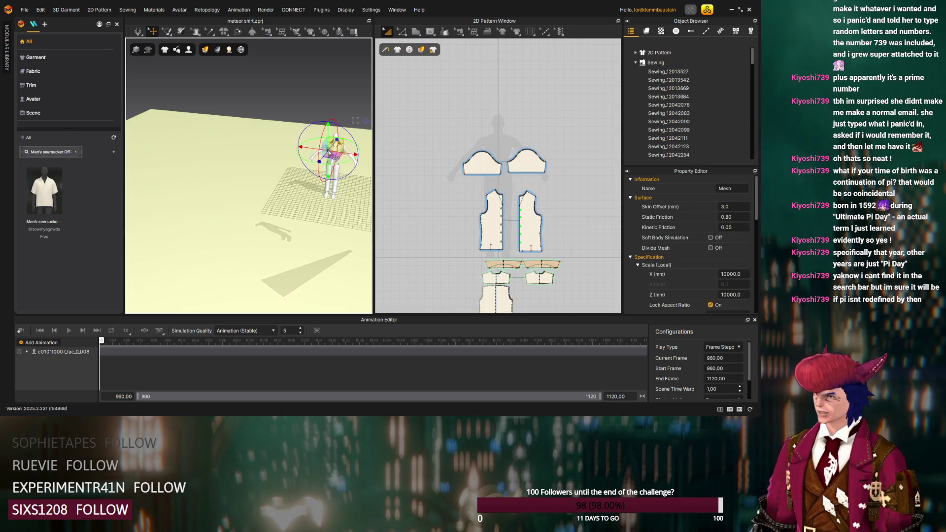
pyautogui.click(348, 185)
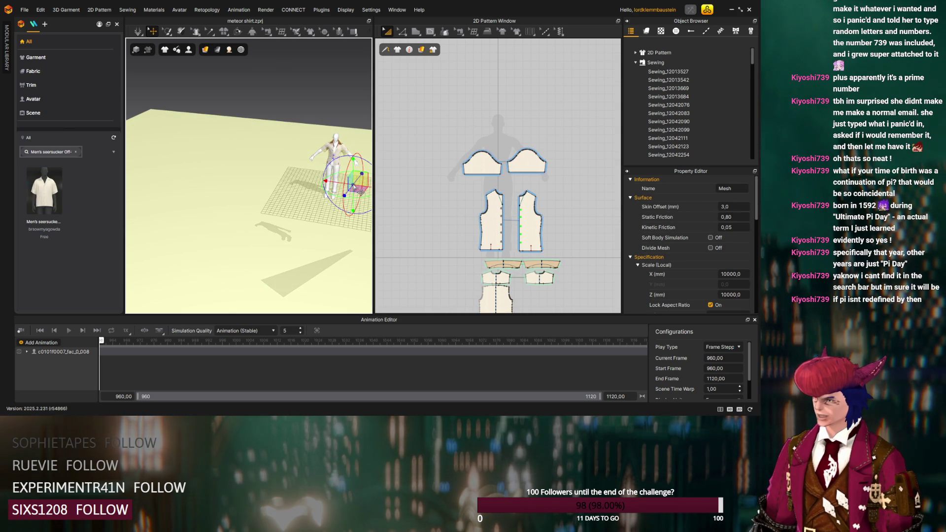
pyautogui.click(348, 159)
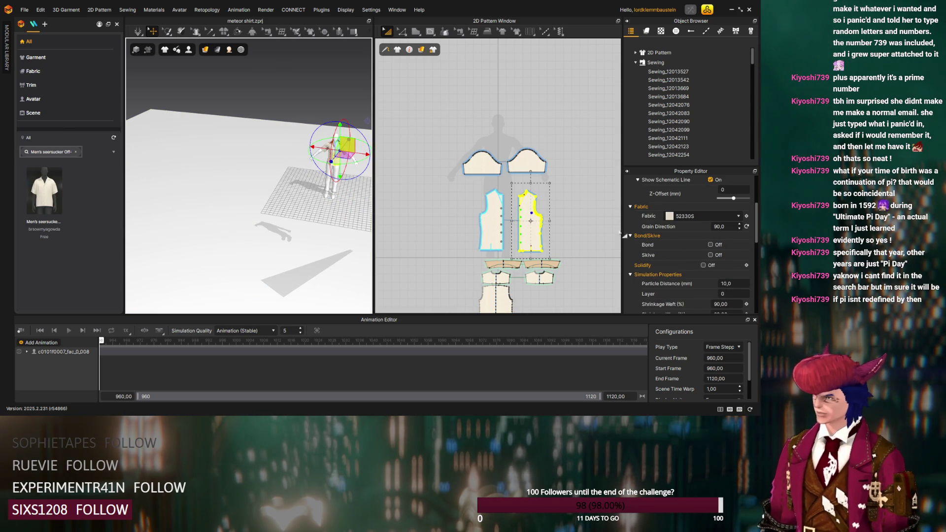
pyautogui.scroll(-2, 679, 256)
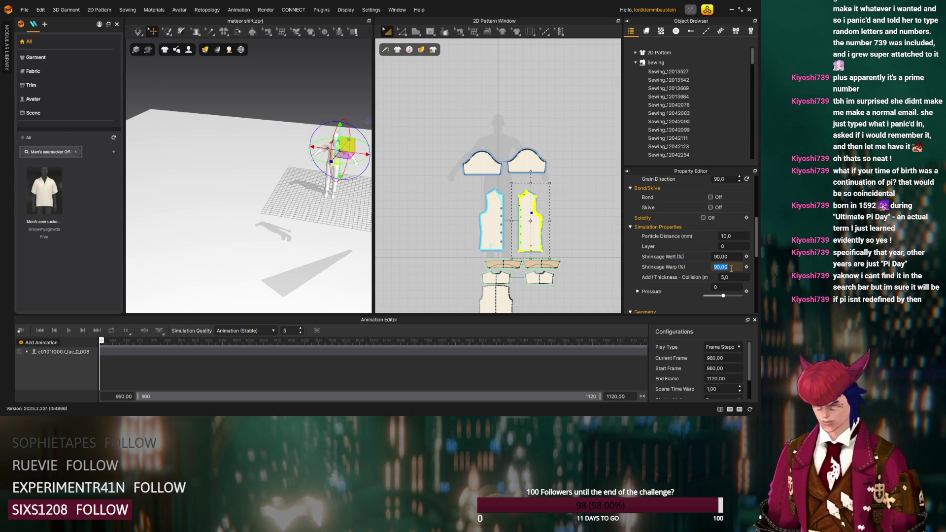
# Set its particle distance to 20 and weft and warp shrinkage to 85
pyautogui.click(730, 236)
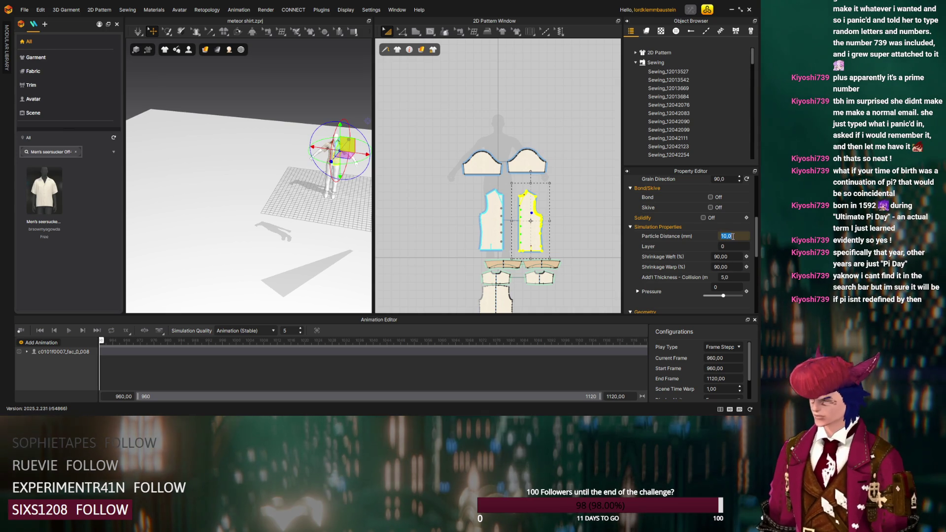
pyautogui.write('20')
pyautogui.press('Return')
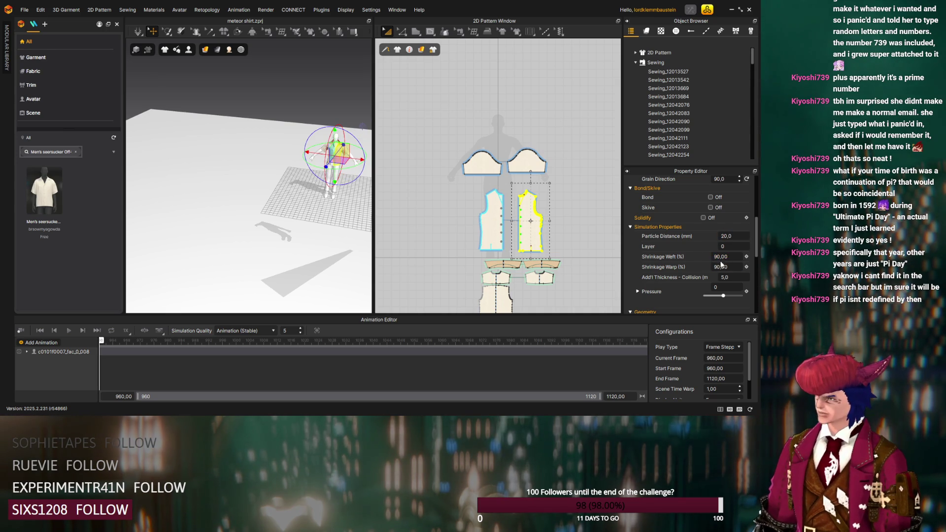
pyautogui.write('8')
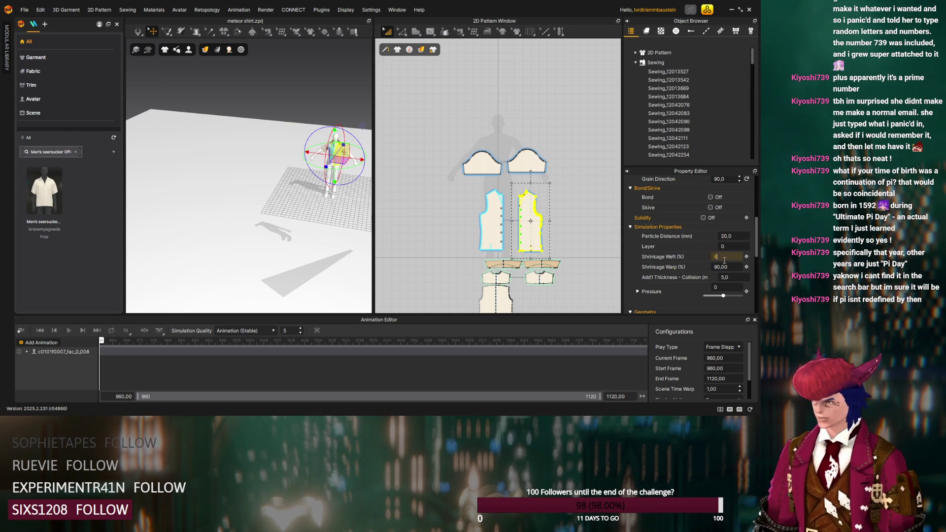
pyautogui.write('5')
pyautogui.press('Return')
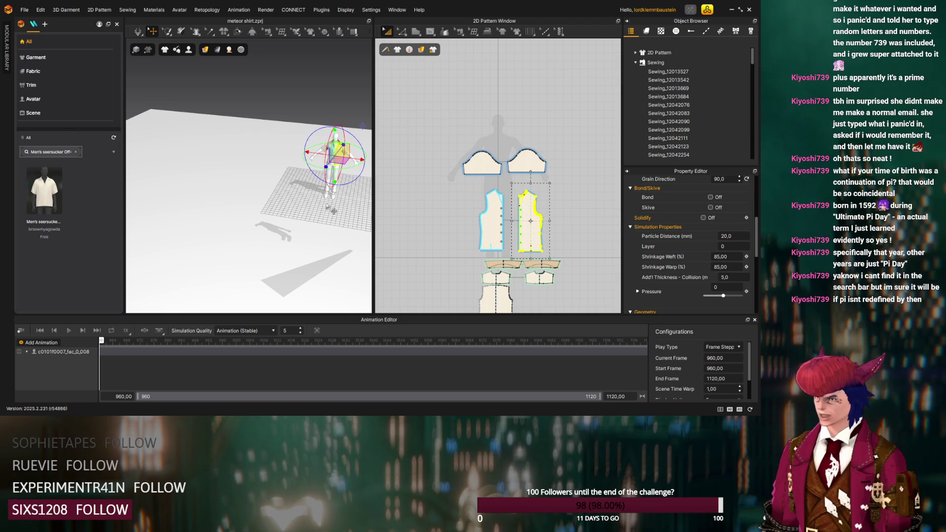
pyautogui.press('space')
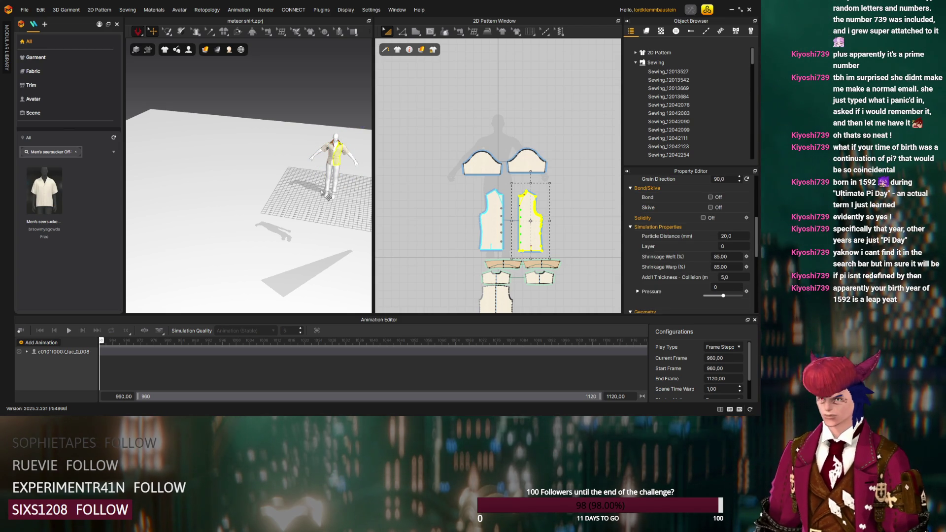
# Orbit around the avatar to view the shirt drape from high and low front angles
pyautogui.moveTo(327, 197); pyautogui.dragTo(321, 192, button='right')
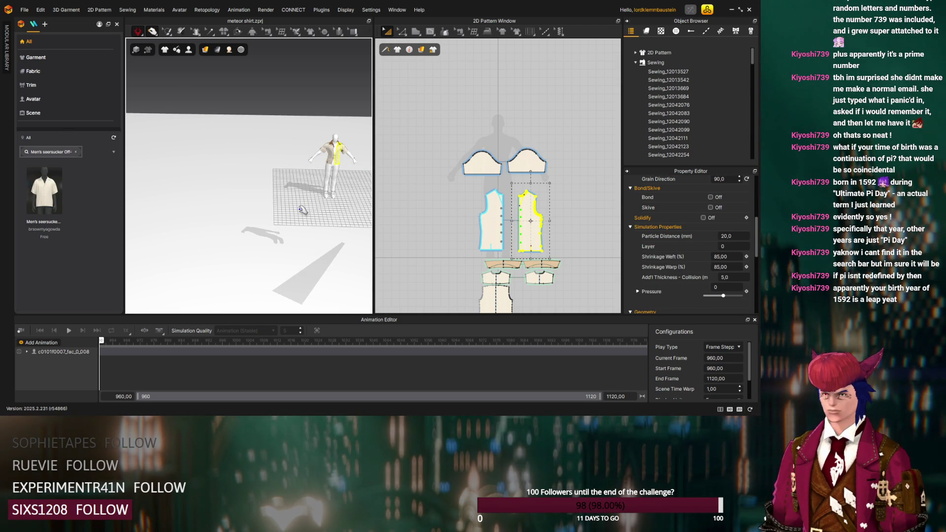
pyautogui.moveTo(306, 216)
pyautogui.mouseDown(button='right')
pyautogui.moveTo(206, 241)
pyautogui.moveTo(219, 237)
pyautogui.moveTo(210, 248)
pyautogui.mouseUp(button='right')
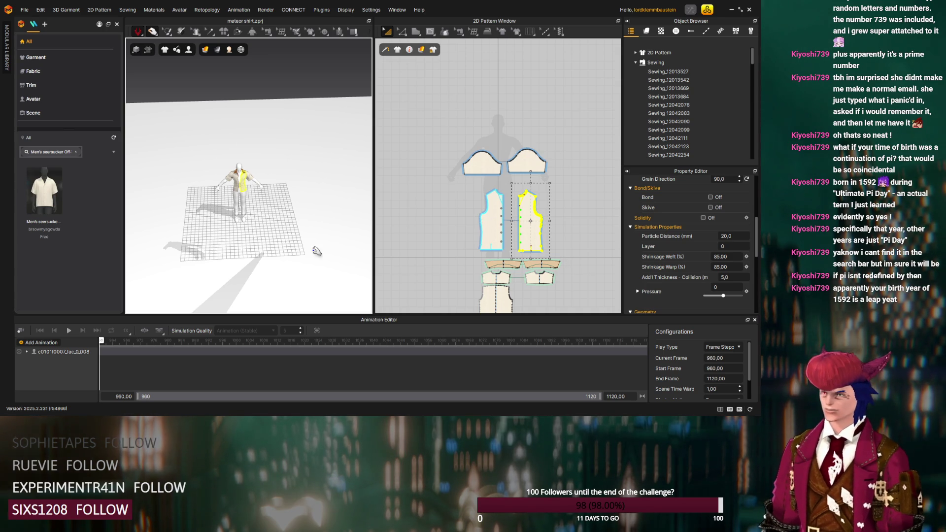
pyautogui.moveTo(211, 249); pyautogui.dragTo(246, 242, button='right')
pyautogui.scroll(5, 246, 240)
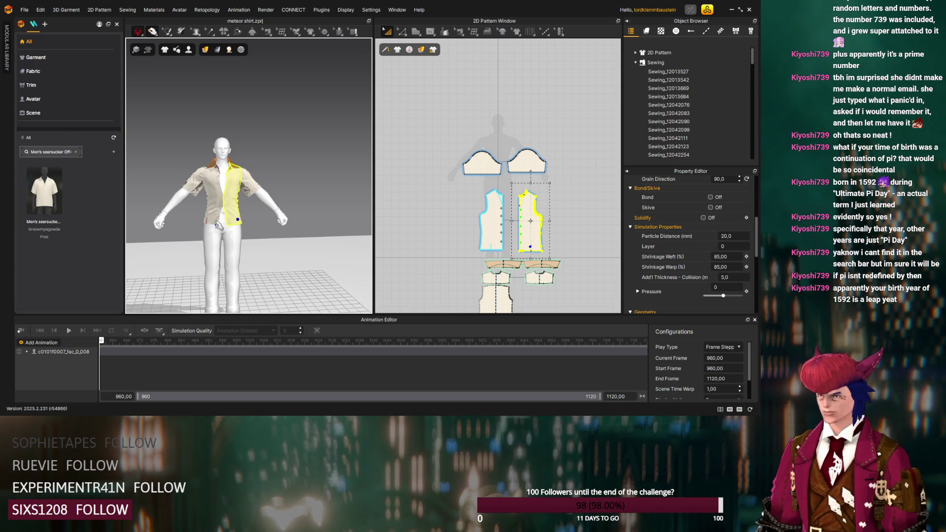
# Select the left front panel and set its weft and warp shrinkage to 92
pyautogui.click(210, 225)
pyautogui.moveTo(207, 230); pyautogui.dragTo(243, 215, button='right')
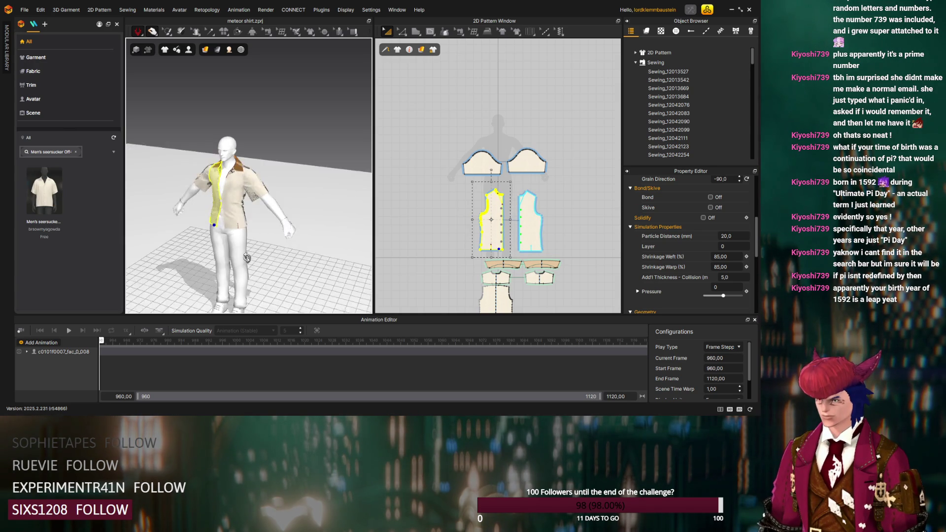
pyautogui.click(717, 256)
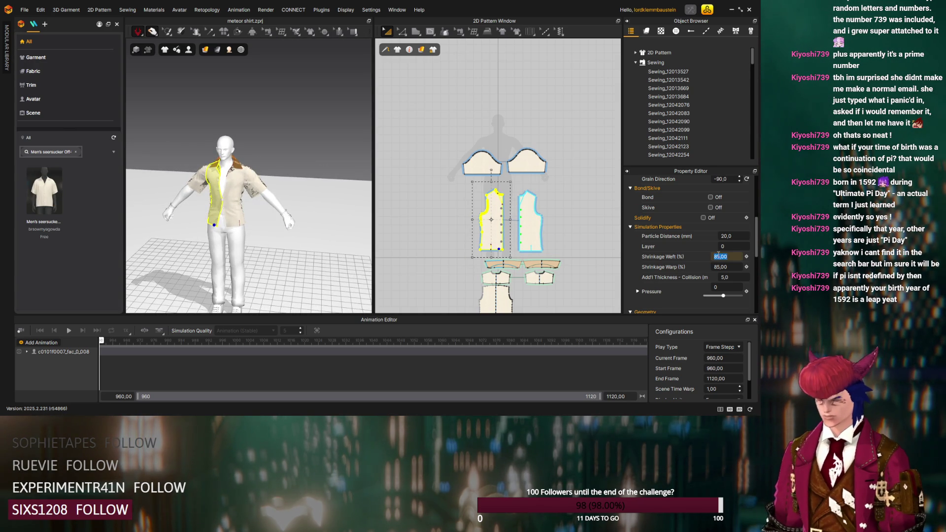
pyautogui.write('80')
pyautogui.click(728, 265)
pyautogui.write('92')
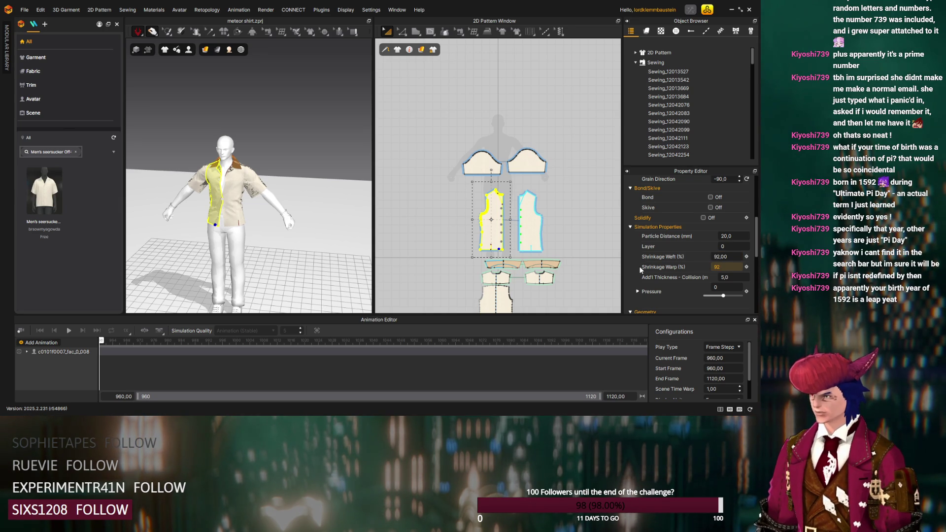
pyautogui.press('Return')
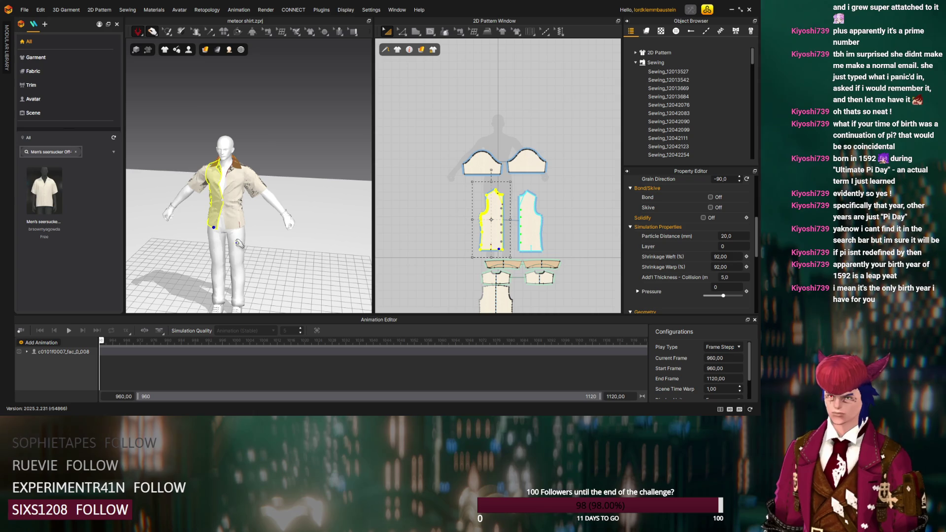
pyautogui.scroll(3, 251, 213)
pyautogui.scroll(-3, 251, 212)
pyautogui.scroll(-5, 252, 212)
# Orbit and pan the zoomed-out scene to see the whole area around the avatar
pyautogui.moveTo(252, 212)
pyautogui.mouseDown(button='right')
pyautogui.moveTo(292, 213)
pyautogui.moveTo(234, 252)
pyautogui.mouseUp(button='right')
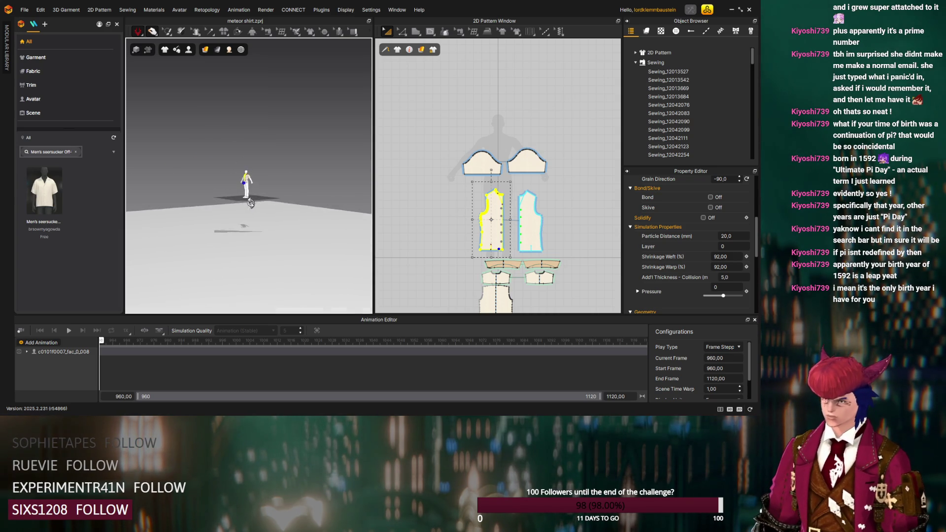
pyautogui.moveTo(234, 252); pyautogui.dragTo(259, 250, button='middle')
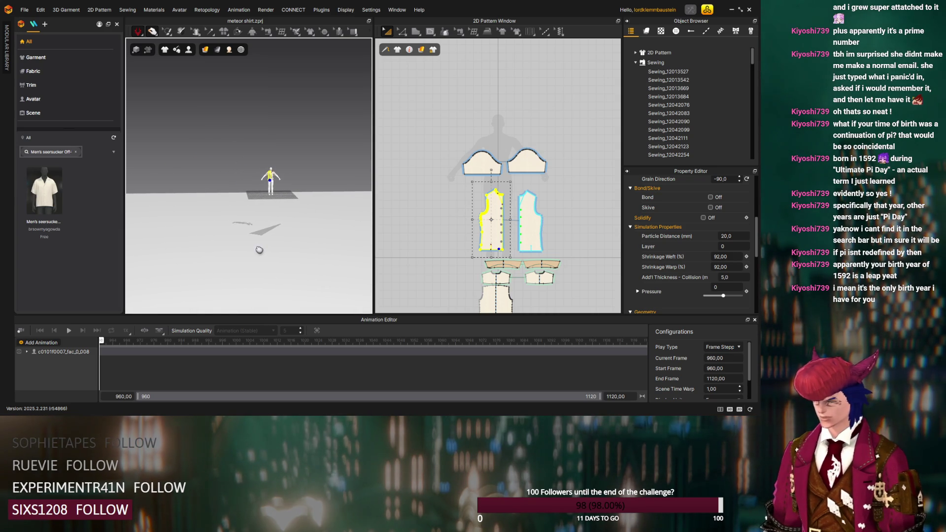
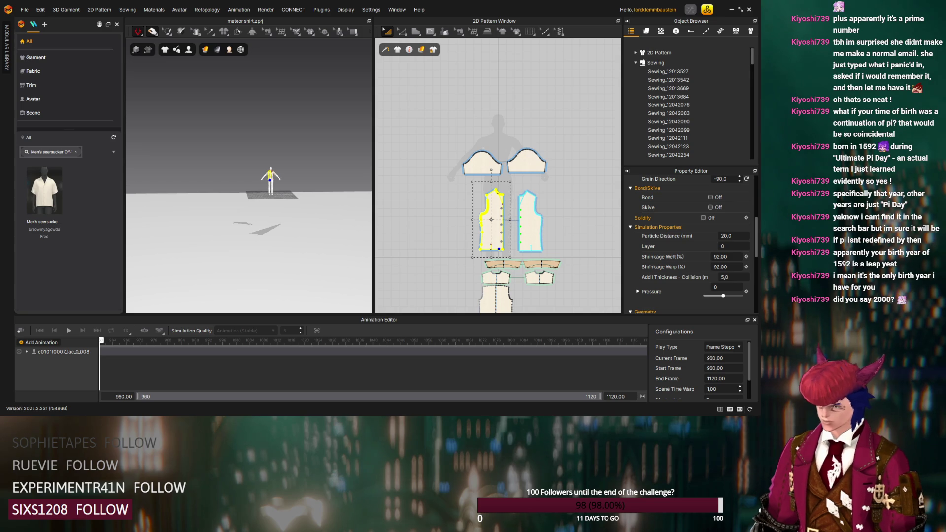
pyautogui.scroll(2, 248, 222)
pyautogui.scroll(1, 248, 222)
pyautogui.scroll(2, 248, 222)
pyautogui.scroll(3, 248, 222)
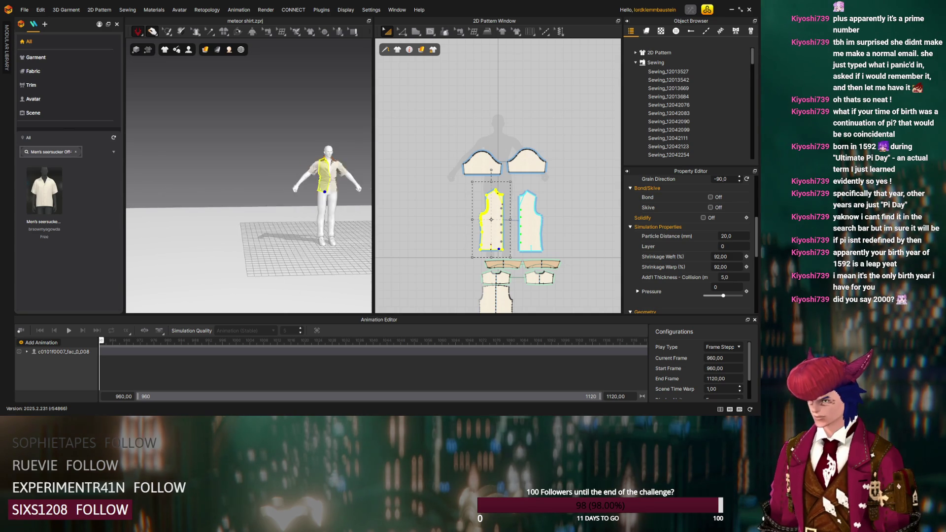
# Orbit to a near-frontal close view of the avatar and select the shirt's front panel
pyautogui.moveTo(249, 222); pyautogui.dragTo(295, 207, button='right')
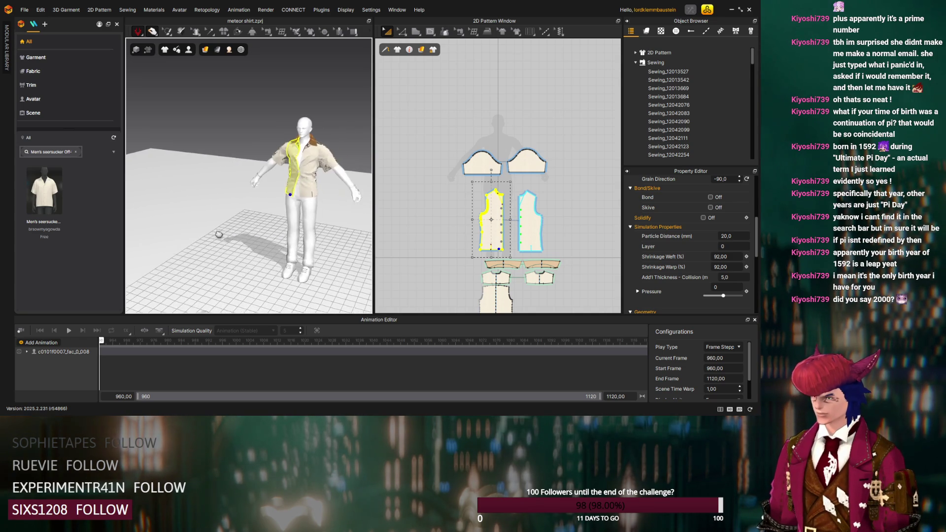
pyautogui.moveTo(219, 235)
pyautogui.mouseDown(button='right')
pyautogui.moveTo(304, 242)
pyautogui.moveTo(283, 244)
pyautogui.mouseUp(button='right')
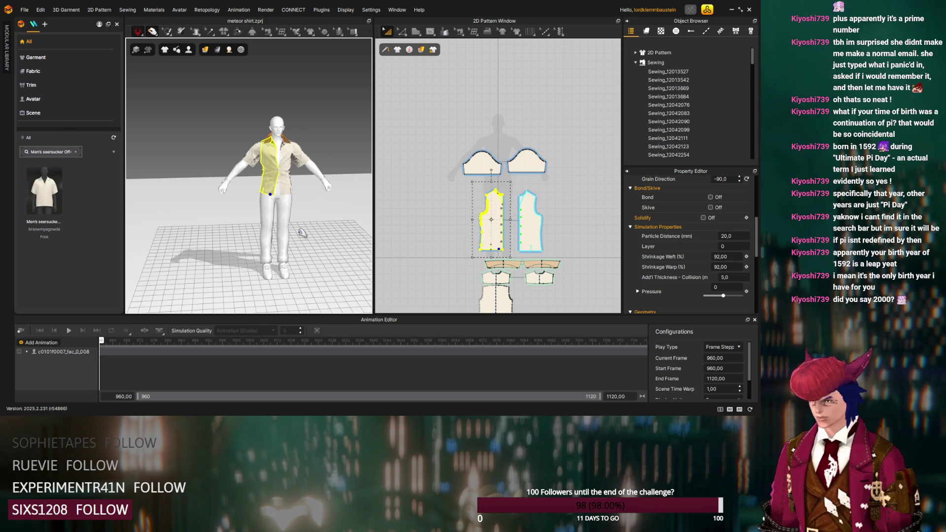
pyautogui.click(271, 196)
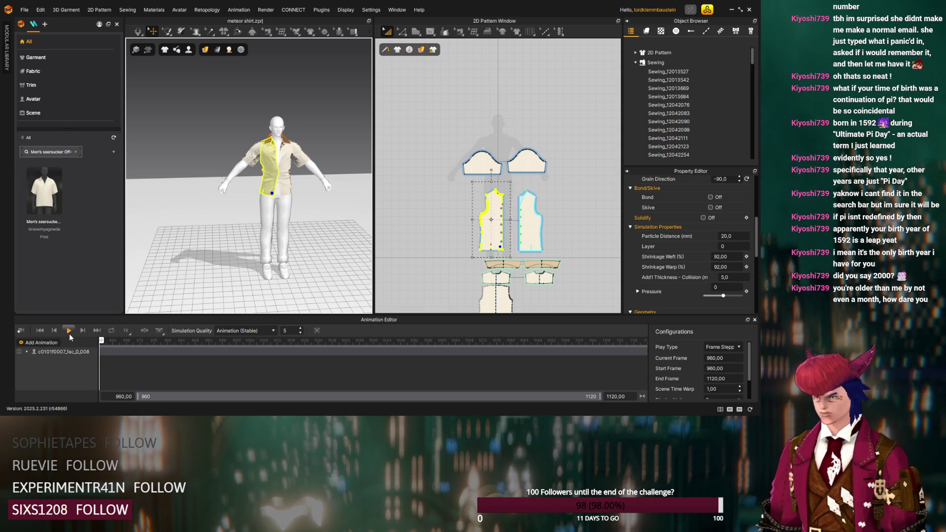
# Record the shirt along the avatar's animation track to frame 1120, orbiting to watch from above
pyautogui.click(65, 352)
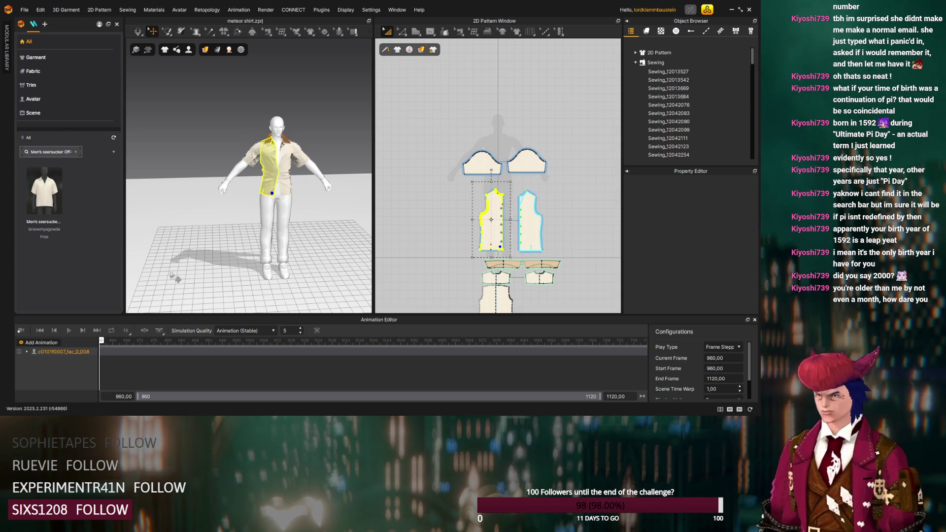
pyautogui.click(20, 331)
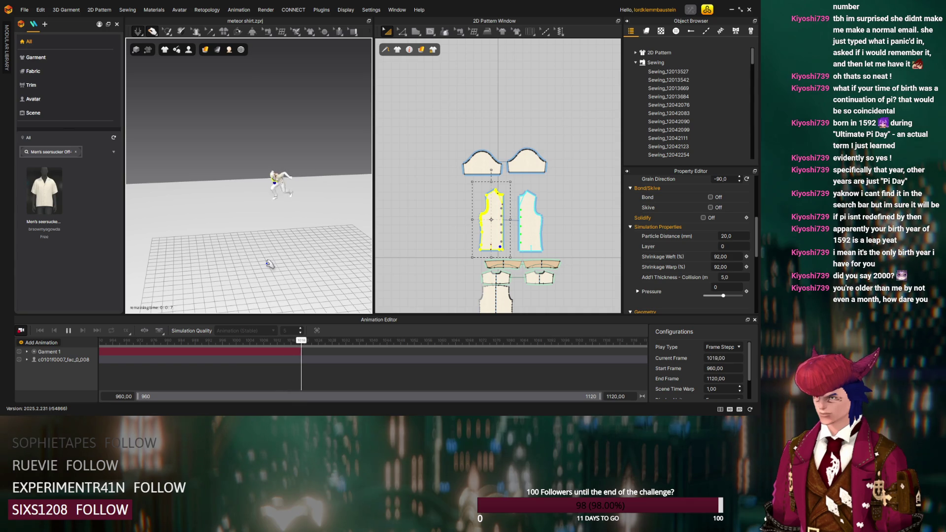
pyautogui.moveTo(270, 263)
pyautogui.mouseDown(button='right')
pyautogui.moveTo(366, 286)
pyautogui.moveTo(262, 248)
pyautogui.mouseUp(button='right')
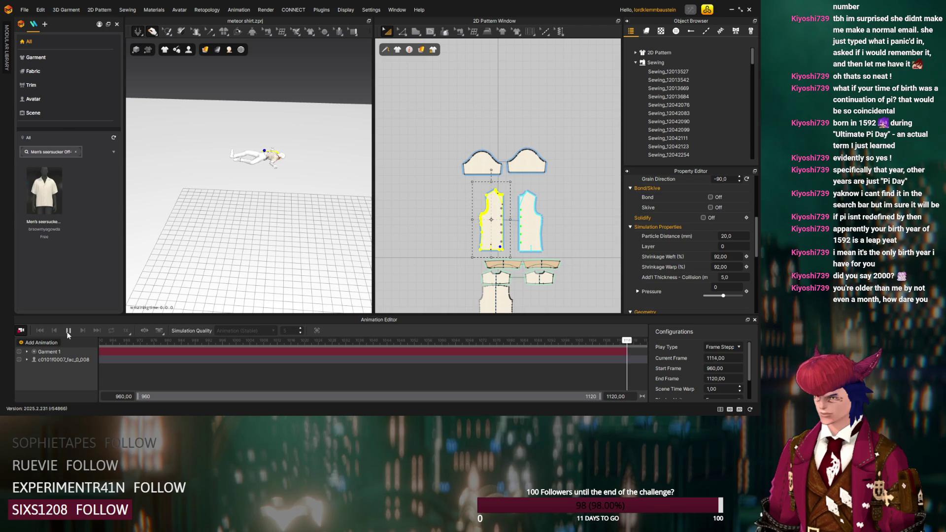
pyautogui.moveTo(205, 263)
pyautogui.mouseDown(button='right')
pyautogui.moveTo(279, 297)
pyautogui.moveTo(350, 247)
pyautogui.moveTo(359, 177)
pyautogui.moveTo(299, 235)
pyautogui.moveTo(310, 258)
pyautogui.moveTo(304, 279)
pyautogui.moveTo(303, 261)
pyautogui.mouseUp(button='right')
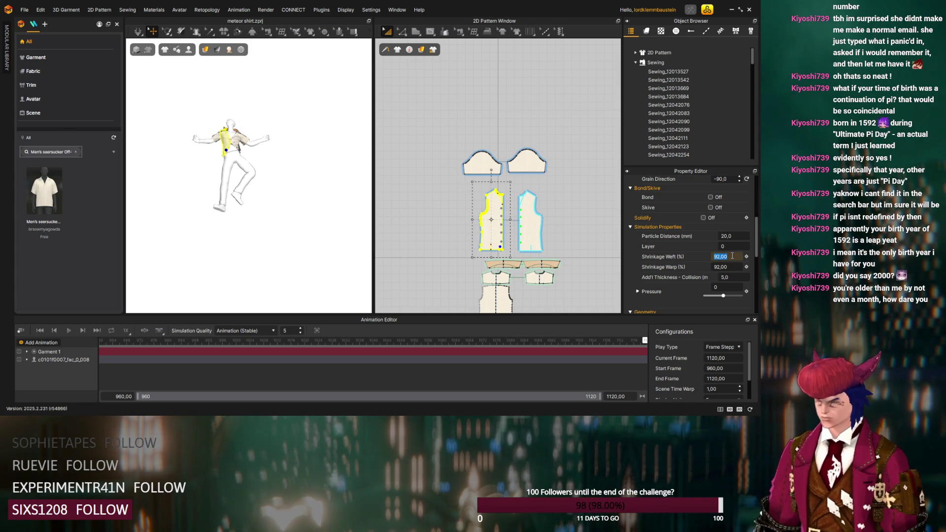
# Confirm shrinkage of 100 and select the front bodice's side edge for point editing
pyautogui.click(77, 380)
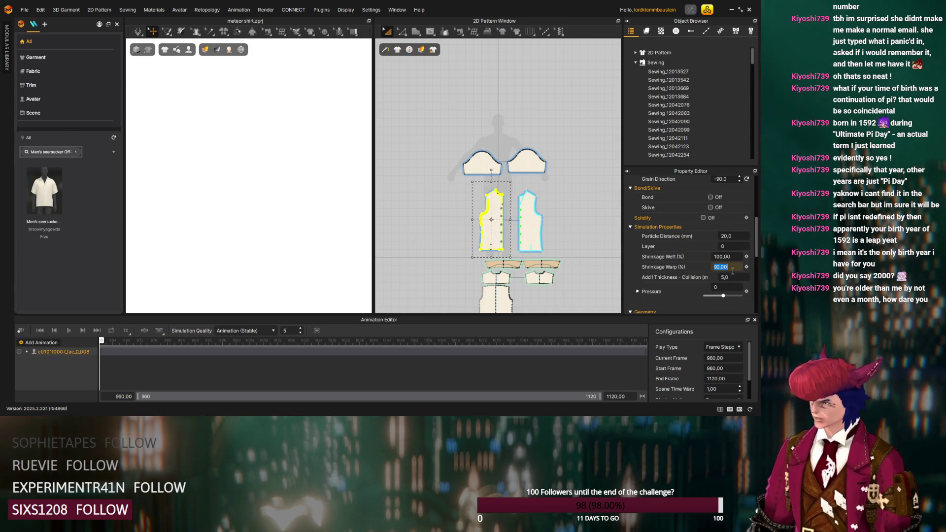
pyautogui.write('100')
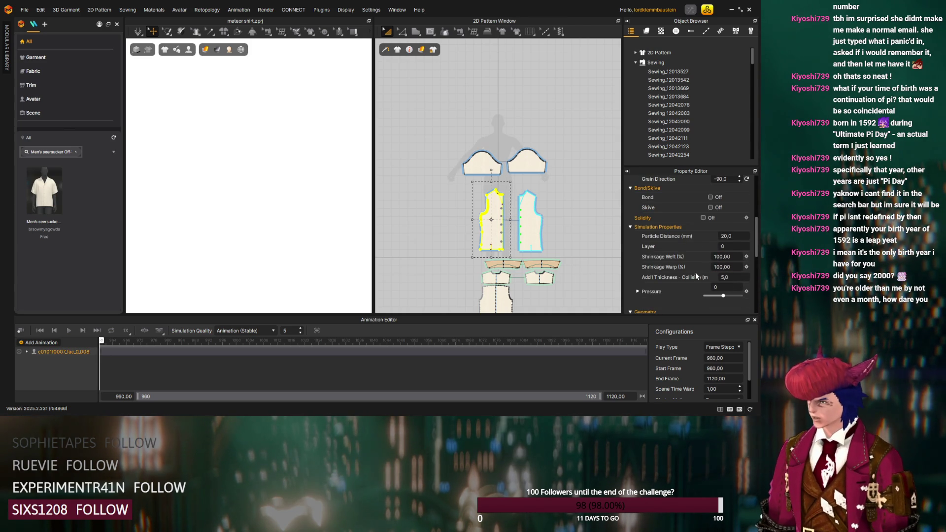
pyautogui.scroll(1, 566, 249)
pyautogui.scroll(2, 517, 215)
pyautogui.scroll(2, 494, 192)
pyautogui.scroll(2, 487, 186)
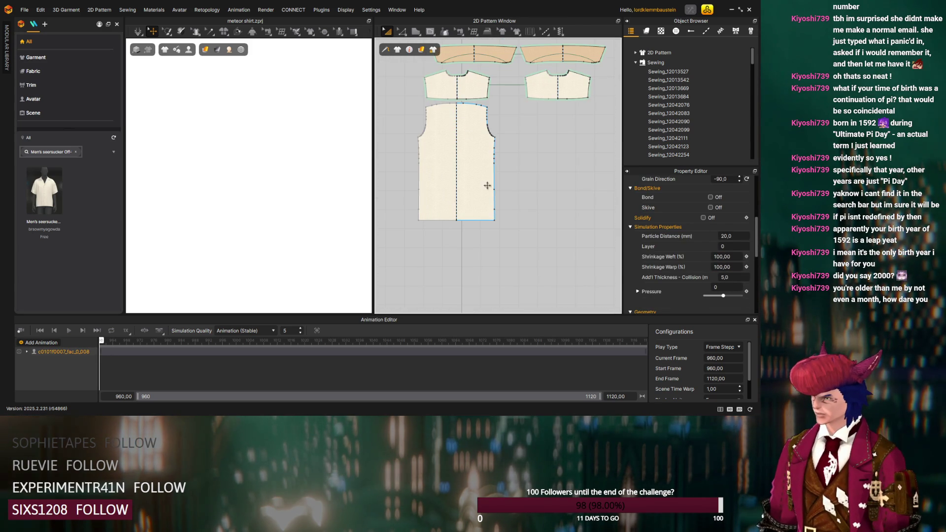
pyautogui.click(493, 189)
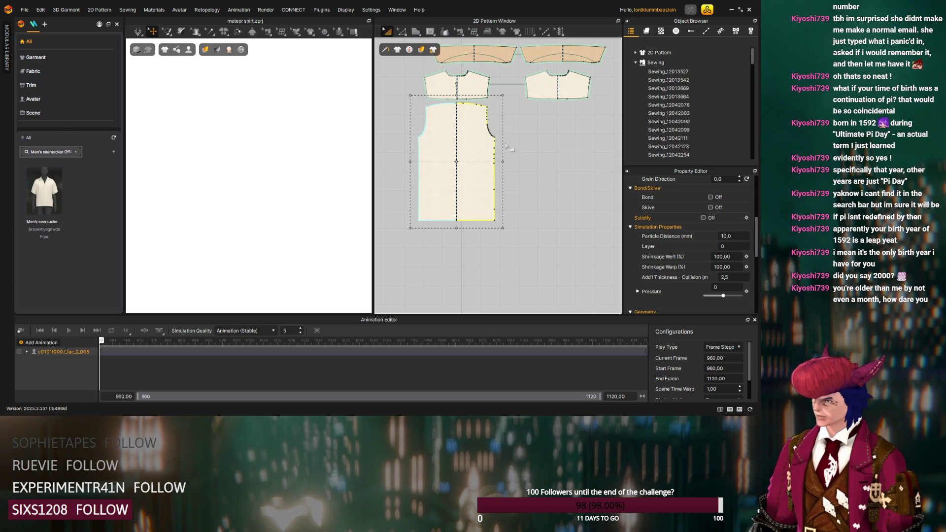
pyautogui.press('z')
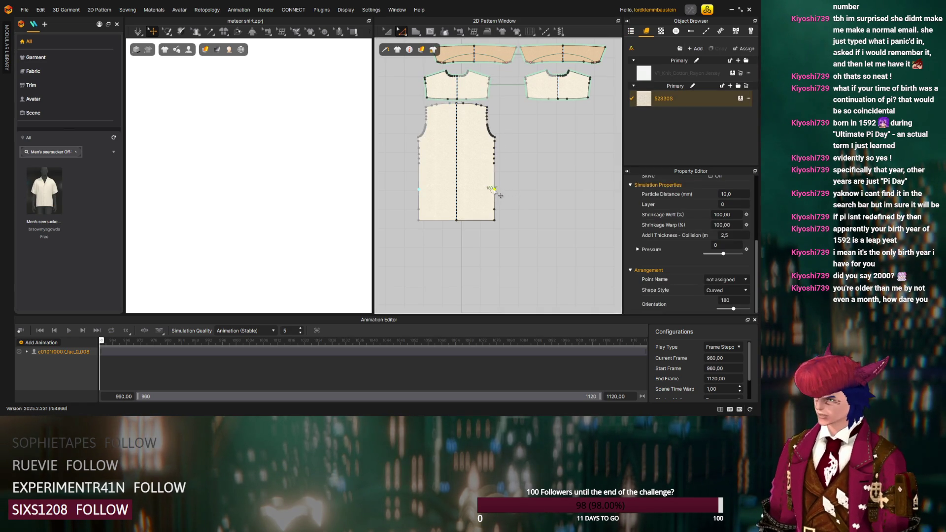
pyautogui.click(495, 194)
# Drag side-seam points so the front bodice's side edge bends into a curve
pyautogui.moveTo(495, 194); pyautogui.dragTo(496, 195)
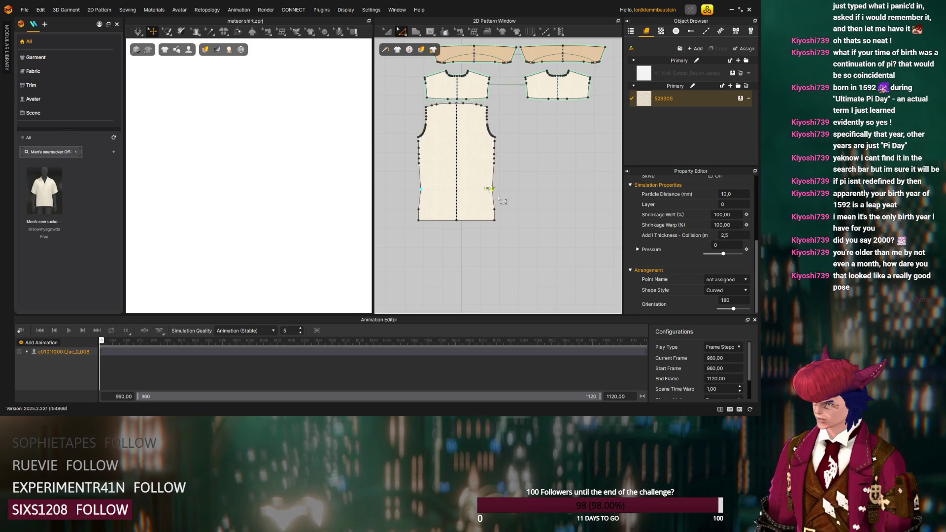
pyautogui.scroll(1, 491, 190)
pyautogui.scroll(2, 489, 188)
pyautogui.scroll(2, 485, 184)
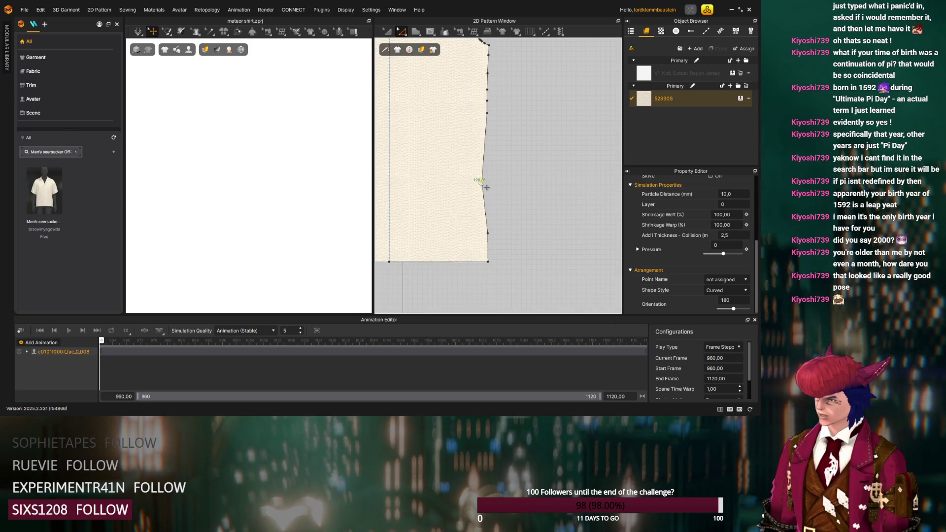
pyautogui.moveTo(485, 185); pyautogui.dragTo(477, 180)
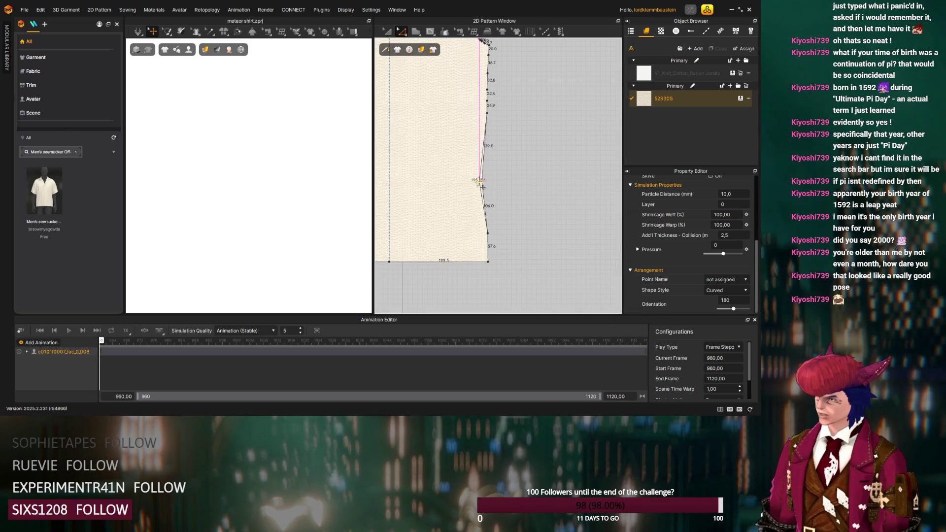
pyautogui.click(492, 238)
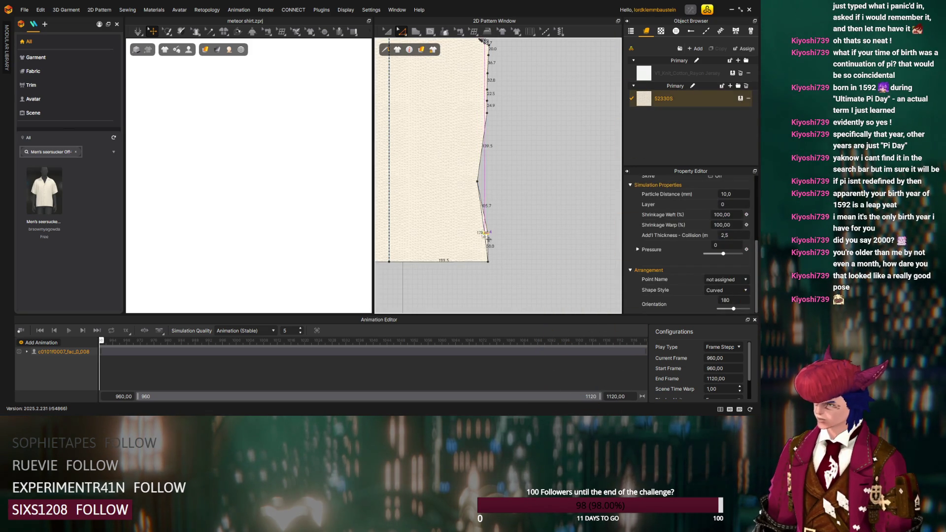
pyautogui.moveTo(486, 111); pyautogui.dragTo(484, 113)
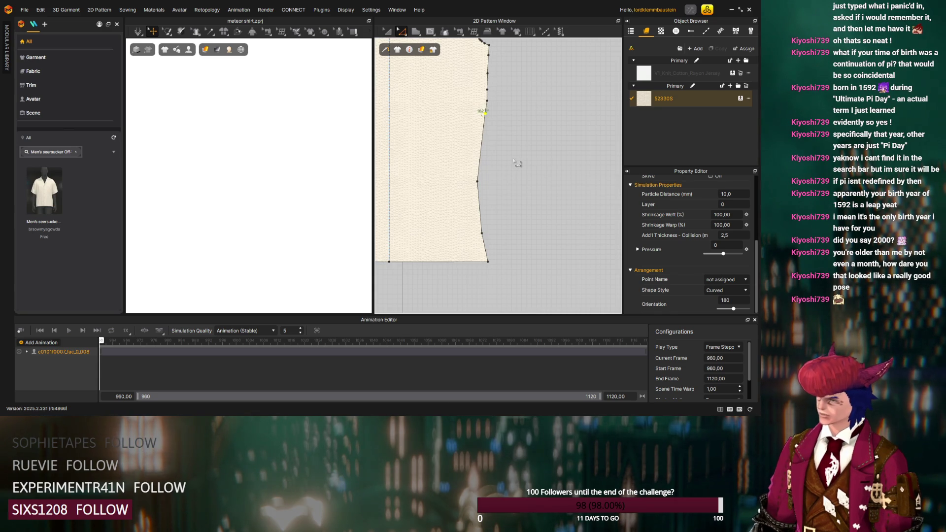
pyautogui.scroll(3, 517, 163)
pyautogui.scroll(-3, 513, 163)
pyautogui.scroll(-3, 513, 163)
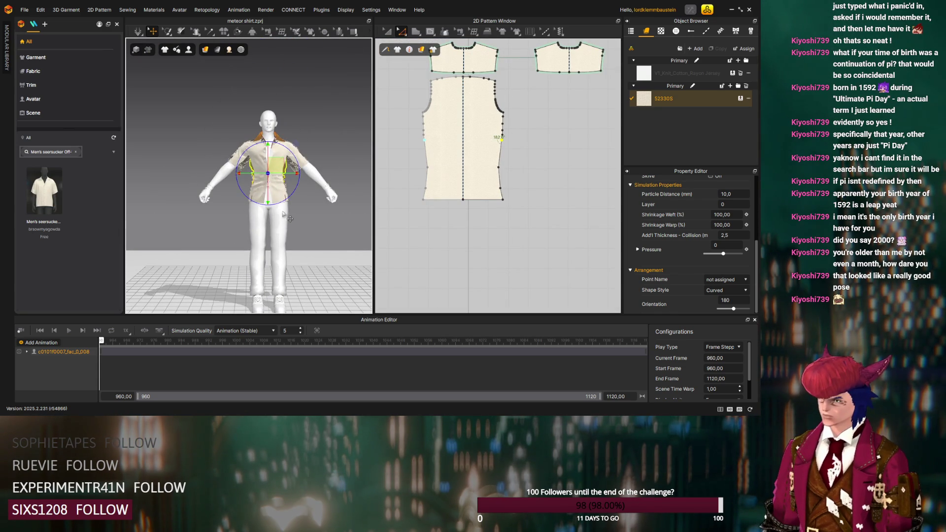
# Simulate the drape, select the left front panel and box-select points on its side edge
pyautogui.press('space')
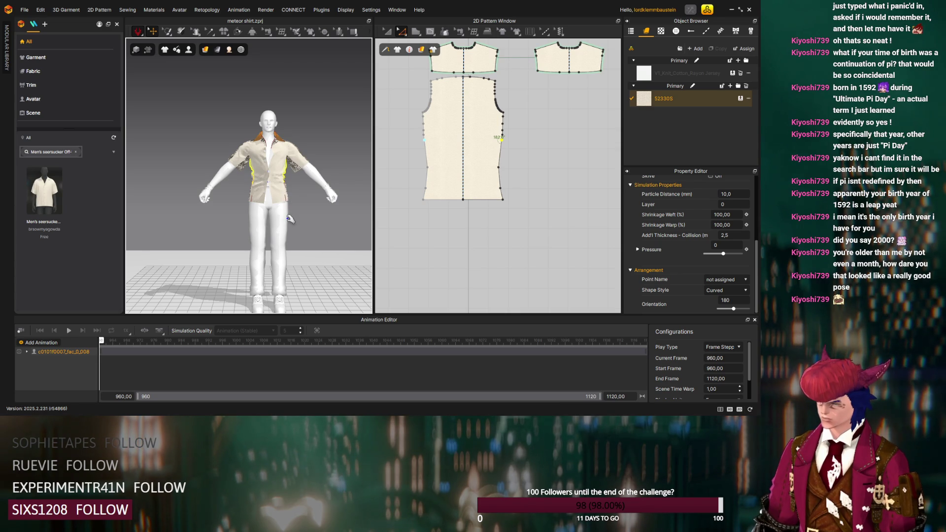
pyautogui.click(290, 219)
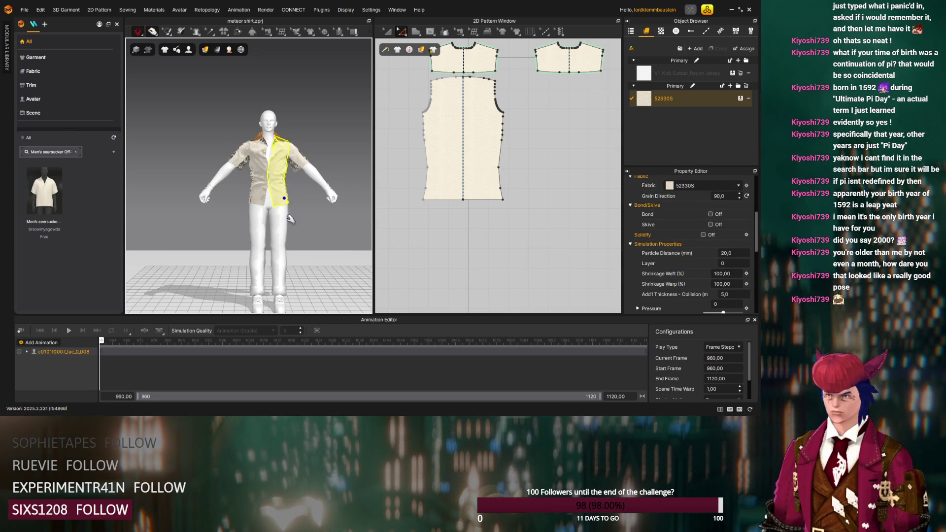
pyautogui.click(259, 224)
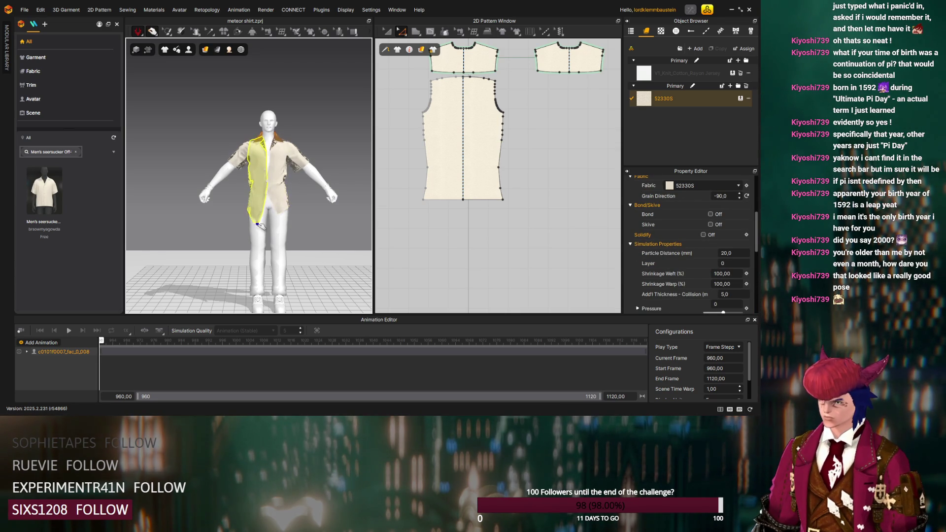
pyautogui.scroll(3, 484, 180)
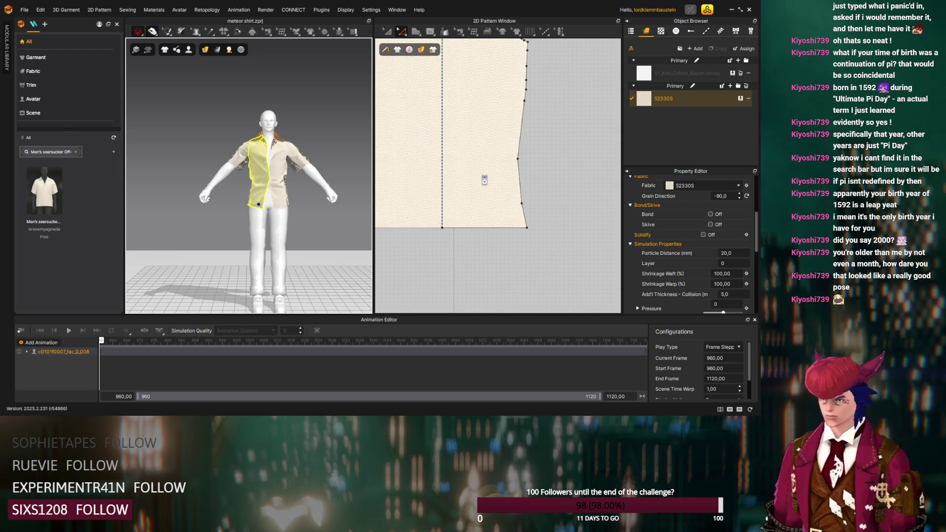
pyautogui.moveTo(525, 153)
pyautogui.mouseDown()
pyautogui.moveTo(513, 182)
pyautogui.moveTo(519, 164)
pyautogui.mouseUp()
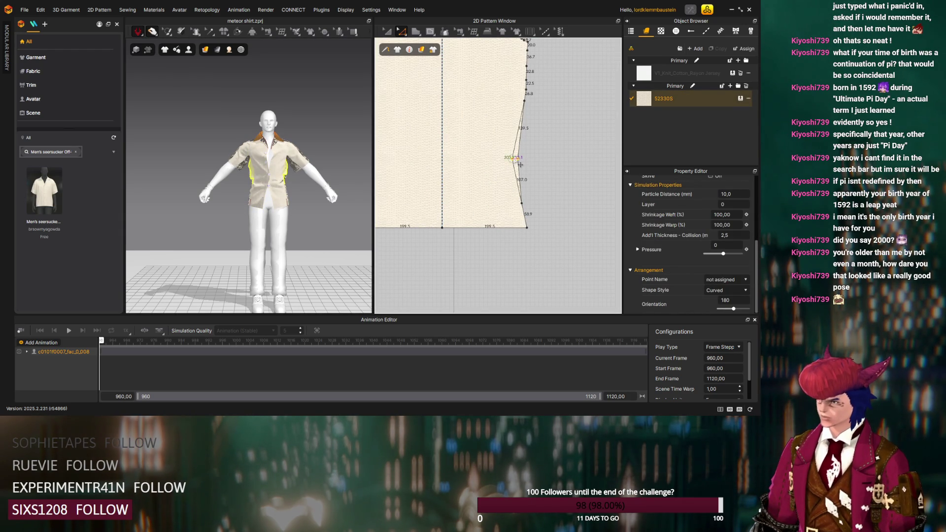
# Select the back panel and bend its straight side edge into a curve
pyautogui.click(523, 210)
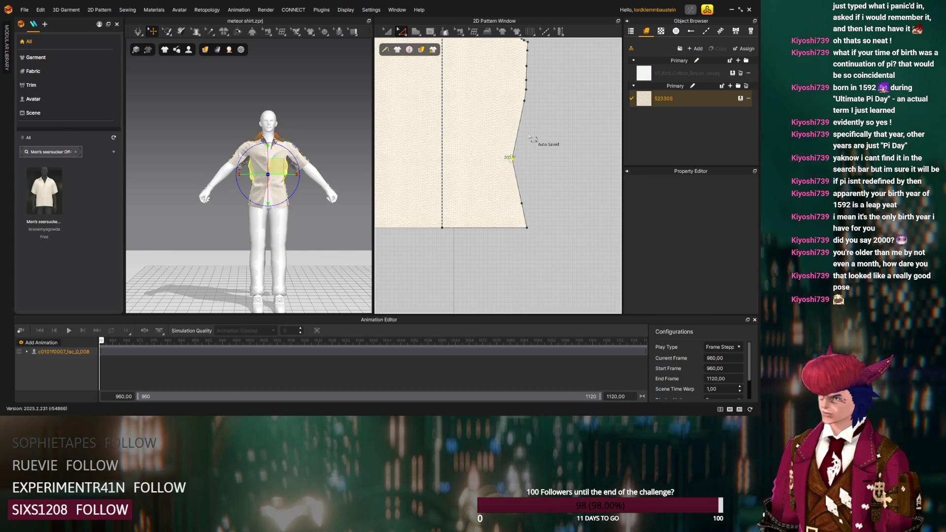
pyautogui.click(520, 114)
pyautogui.click(518, 115)
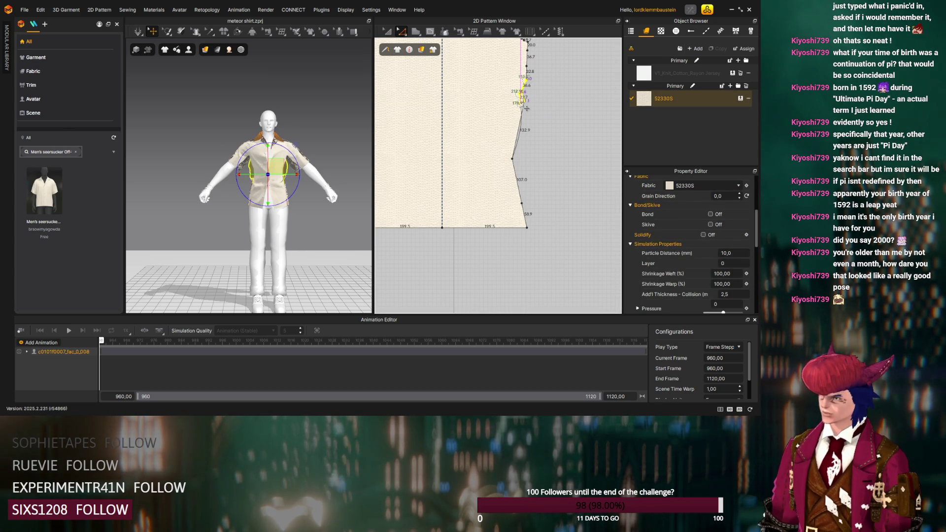
pyautogui.moveTo(526, 109); pyautogui.dragTo(526, 99)
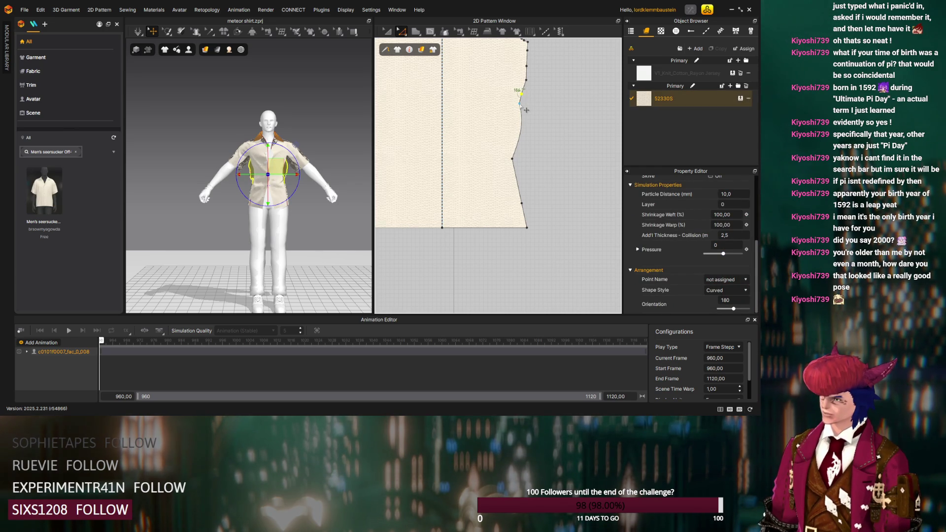
pyautogui.click(523, 115)
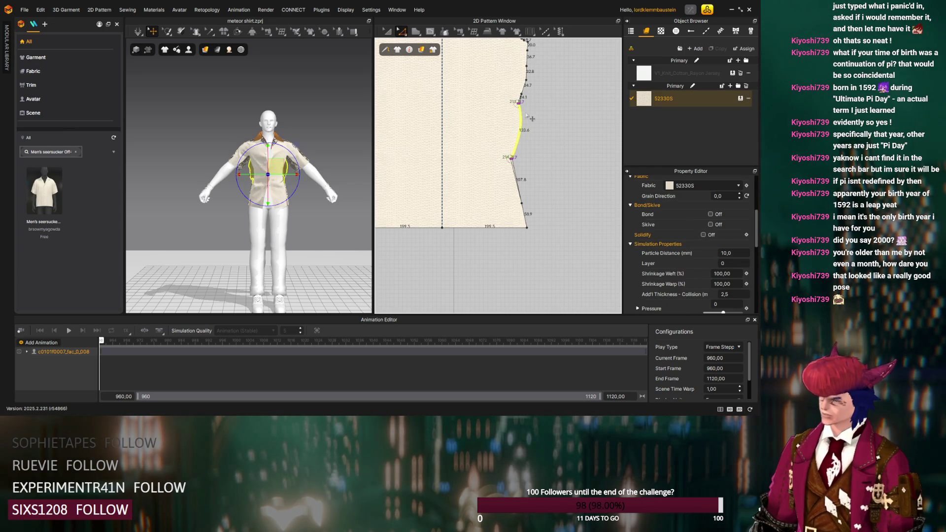
# Undo back to a straight side edge with a nudged point, then re-drape and view the shirt's back
pyautogui.hotkey('ctrl', 'z')
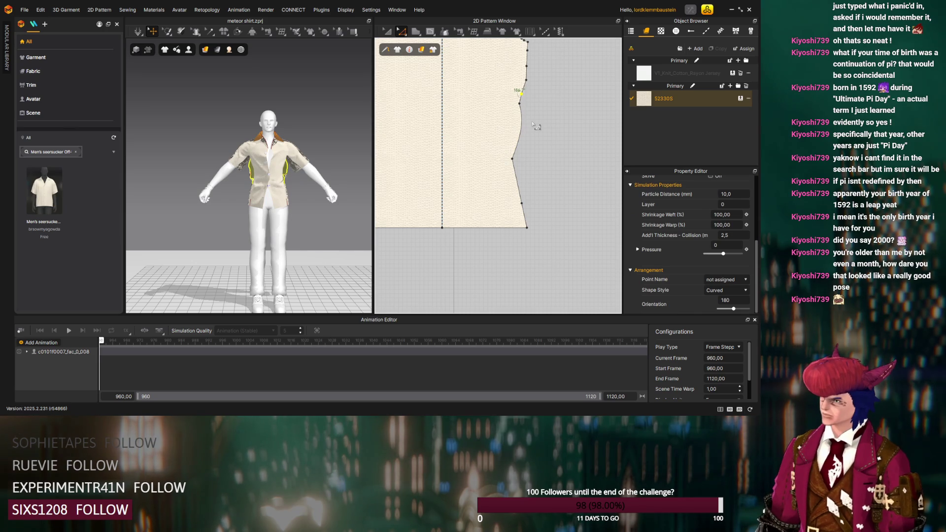
pyautogui.hotkey('ctrl', 'z')
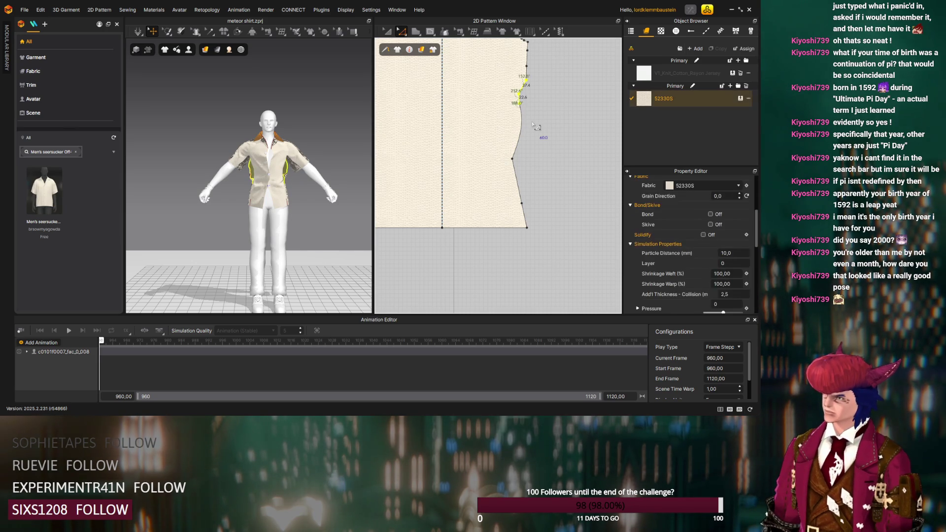
pyautogui.hotkey('ctrl', 'z')
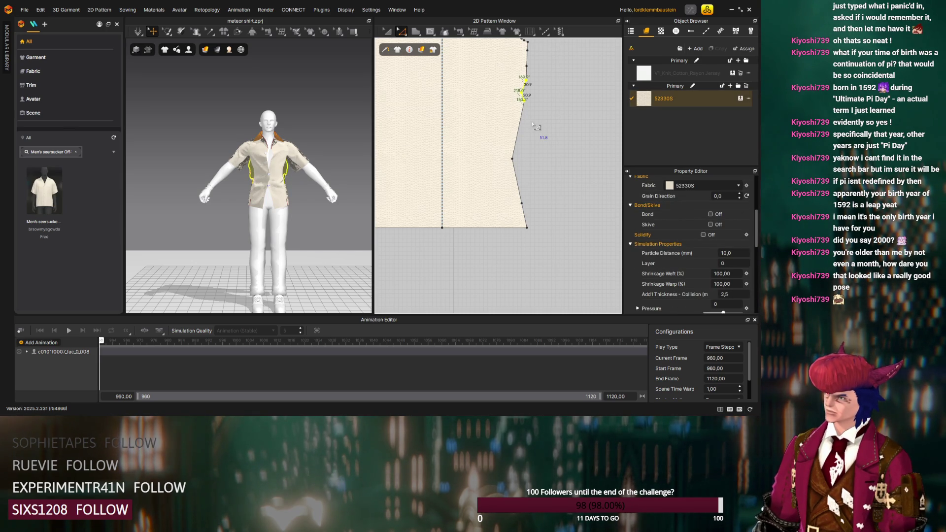
pyautogui.hotkey('ctrl', 'z')
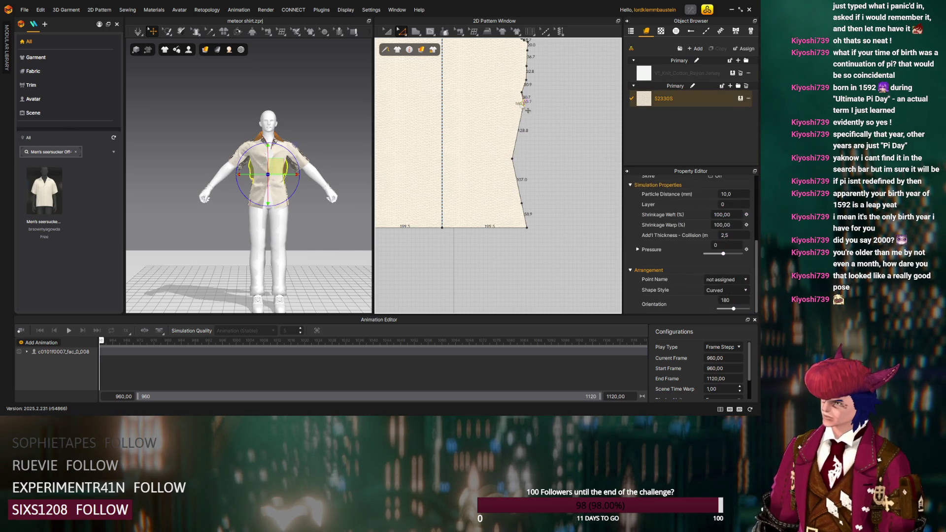
pyautogui.hotkey('ctrl', 'z')
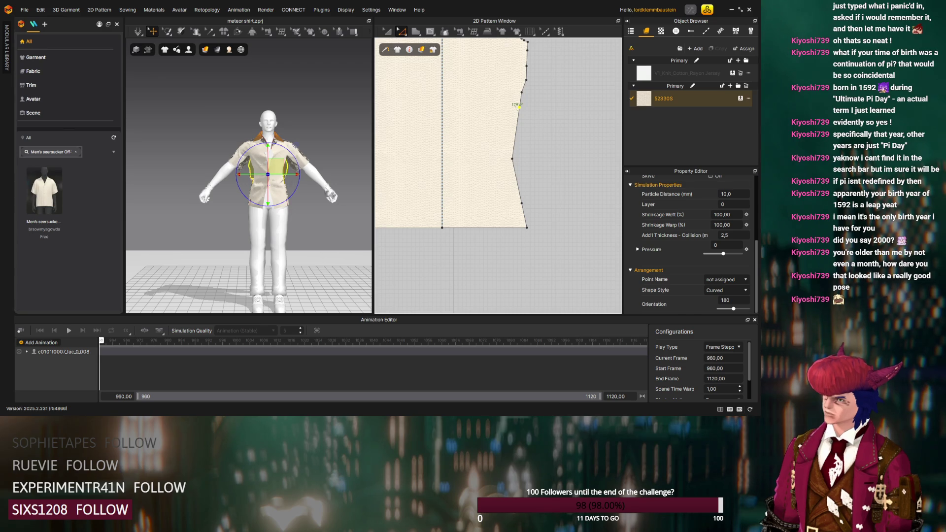
pyautogui.press('space')
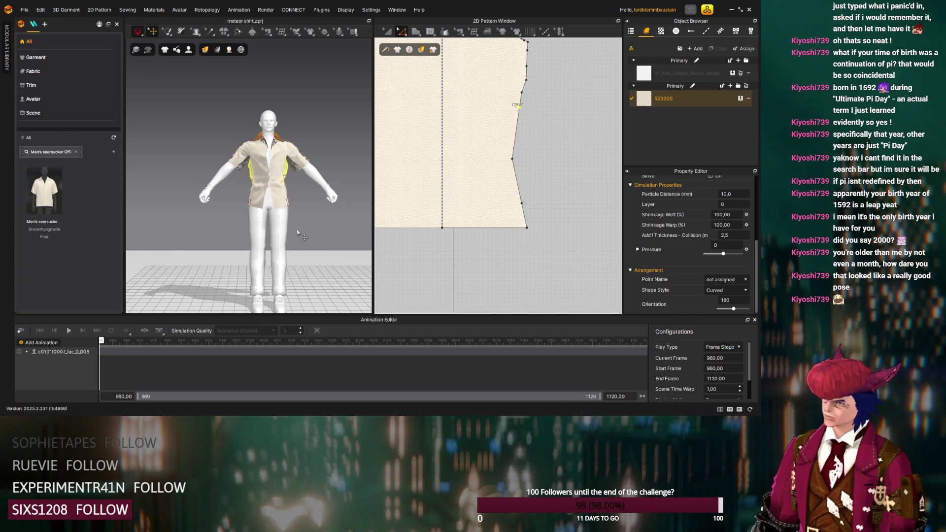
pyautogui.moveTo(313, 204)
pyautogui.mouseDown(button='right')
pyautogui.moveTo(187, 171)
pyautogui.moveTo(180, 158)
pyautogui.mouseUp(button='right')
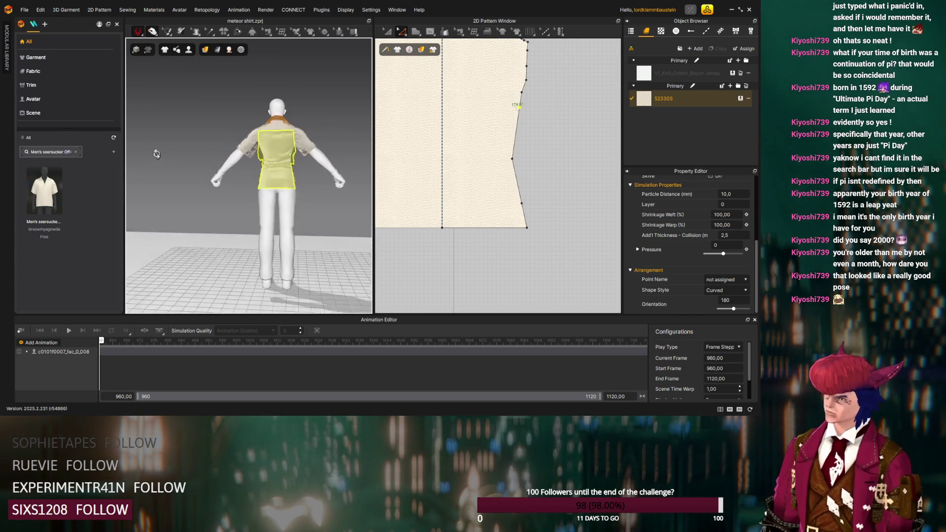
# Set the back panel's weft and warp shrinkage to 95 in Simulation Properties
pyautogui.doubleClick(733, 214)
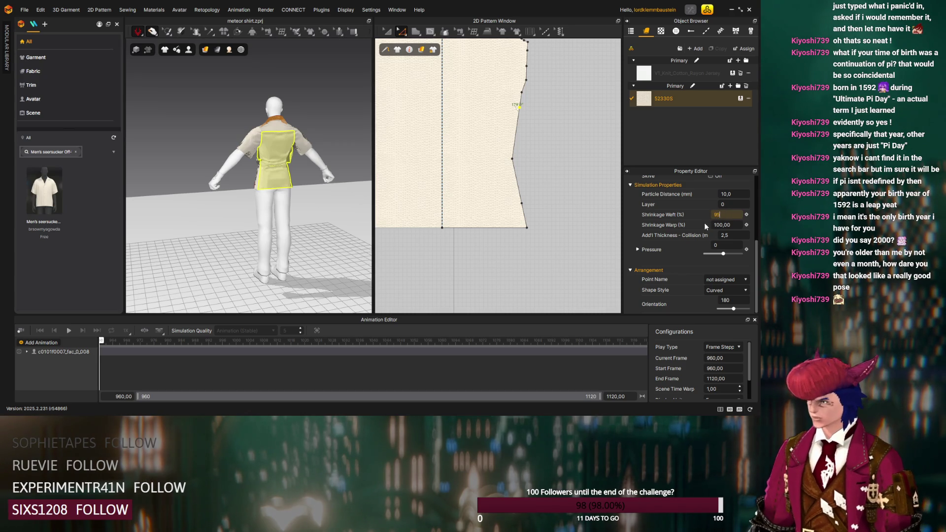
pyautogui.press('Return')
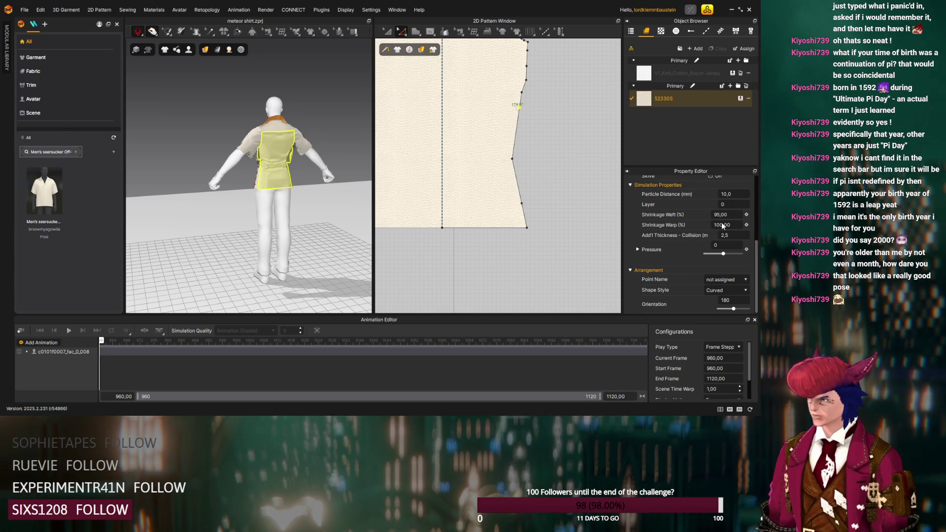
pyautogui.doubleClick(721, 224)
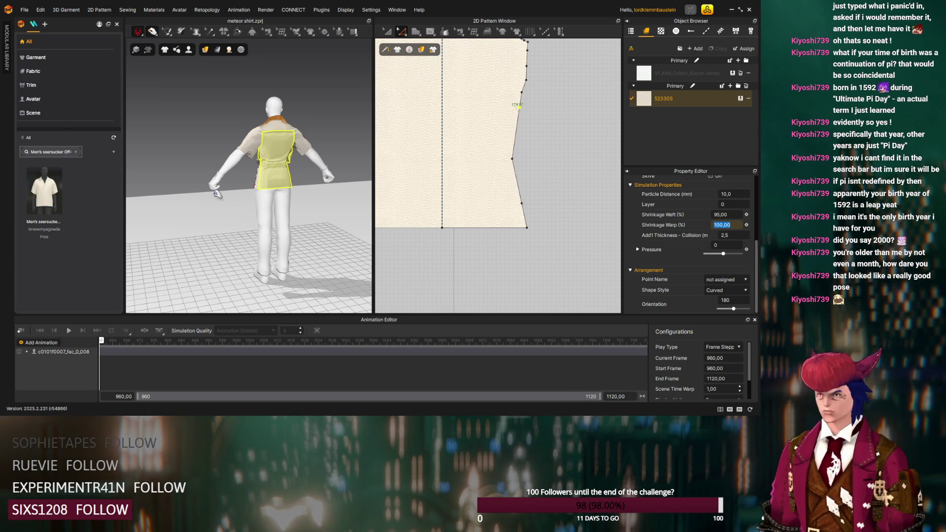
pyautogui.moveTo(255, 190); pyautogui.dragTo(348, 193, button='right')
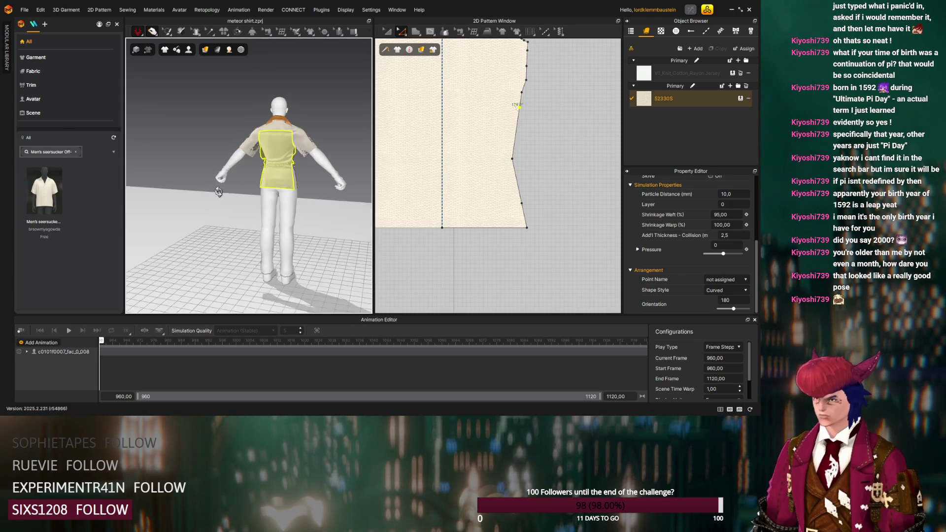
pyautogui.doubleClick(729, 225)
pyautogui.write('95')
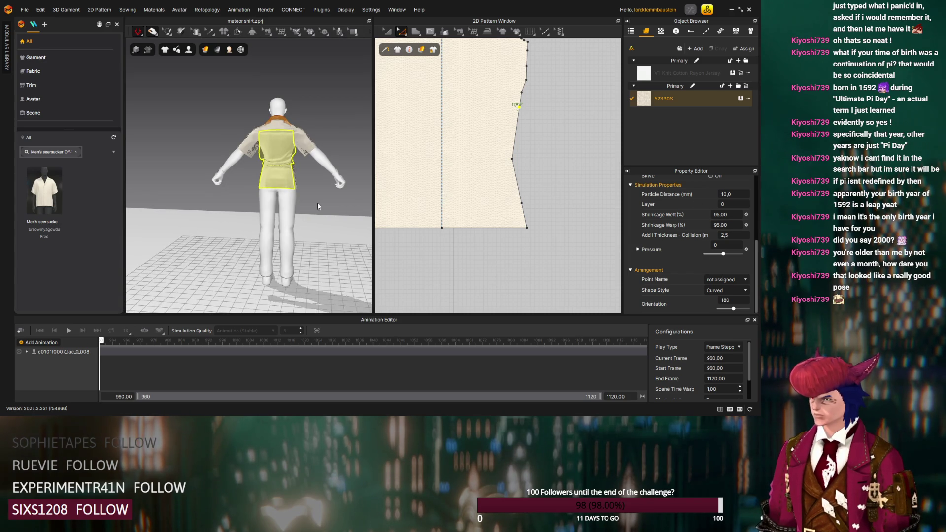
# Simulate the drape again with the back panel selected, then deselect it
pyautogui.click(155, 34)
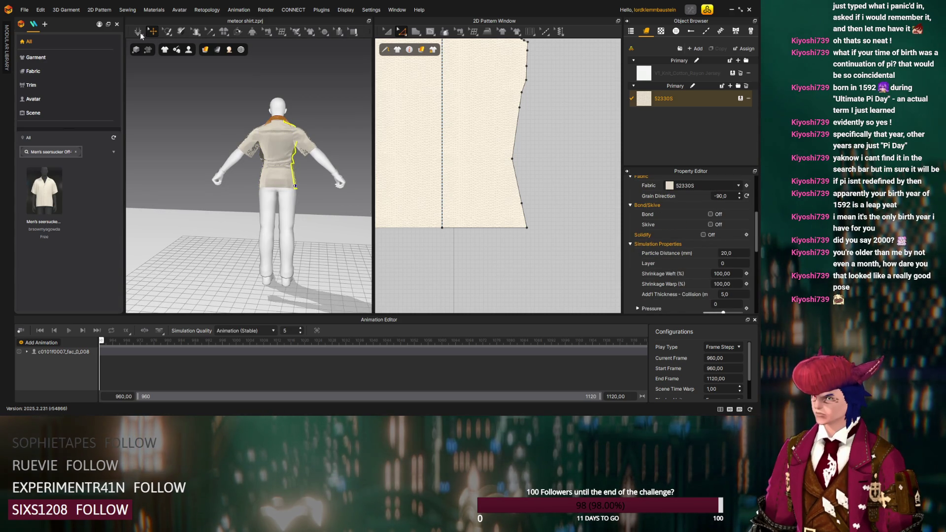
pyautogui.click(139, 33)
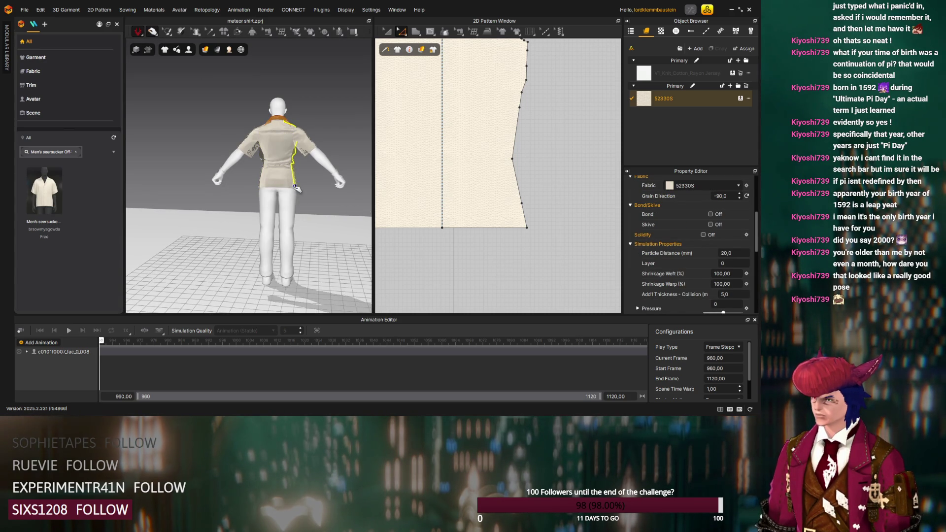
pyautogui.click(296, 188)
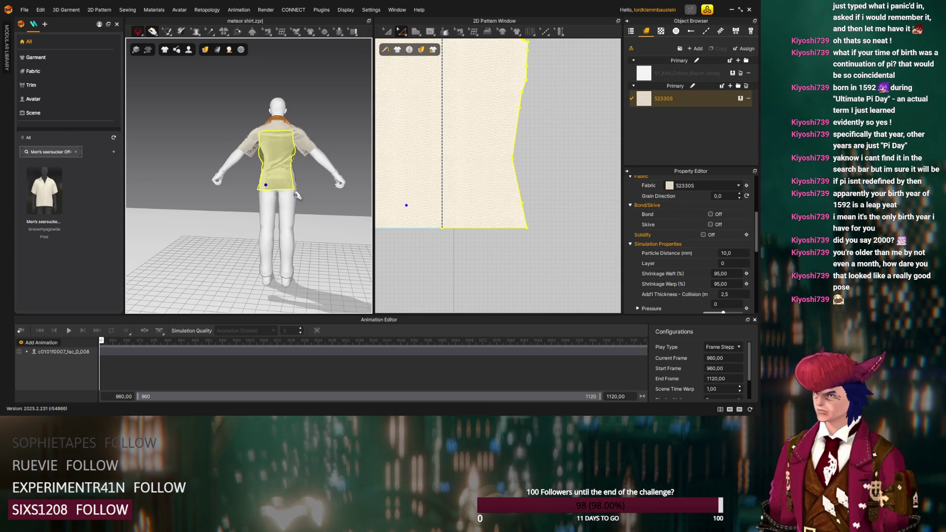
pyautogui.moveTo(304, 175); pyautogui.dragTo(297, 193, button='right')
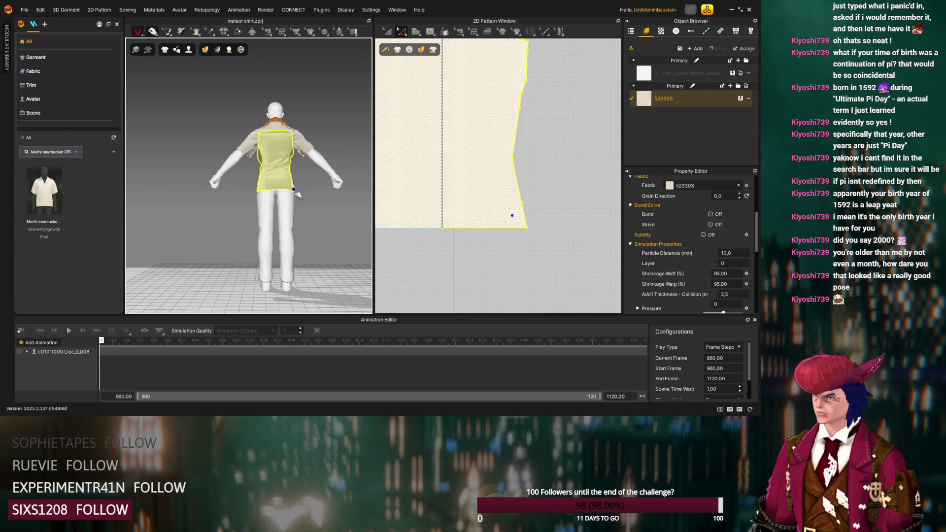
pyautogui.click(559, 195)
# Marquee-select the back panel's side edge stretch below the armhole, reselecting the piece
pyautogui.moveTo(540, 164); pyautogui.dragTo(546, 186, button='right')
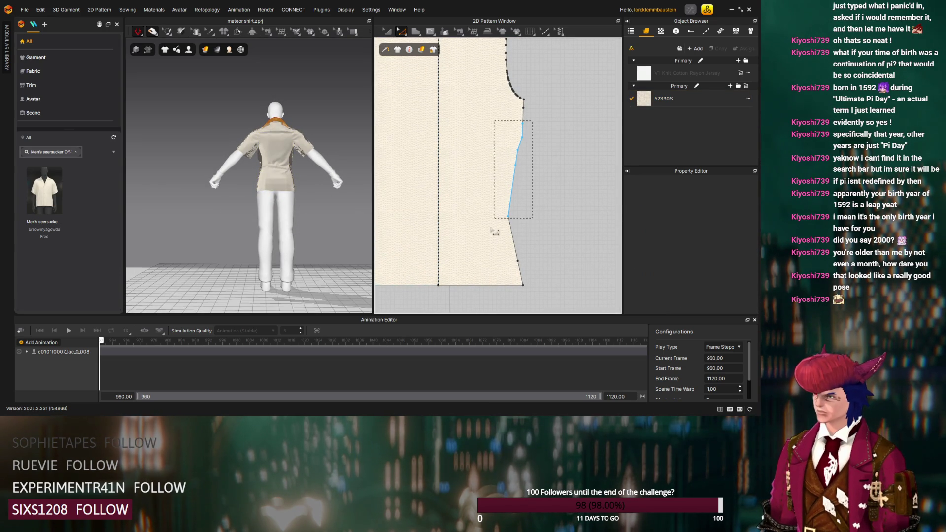
pyautogui.moveTo(493, 212)
pyautogui.mouseDown()
pyautogui.moveTo(529, 156)
pyautogui.moveTo(521, 155)
pyautogui.mouseUp()
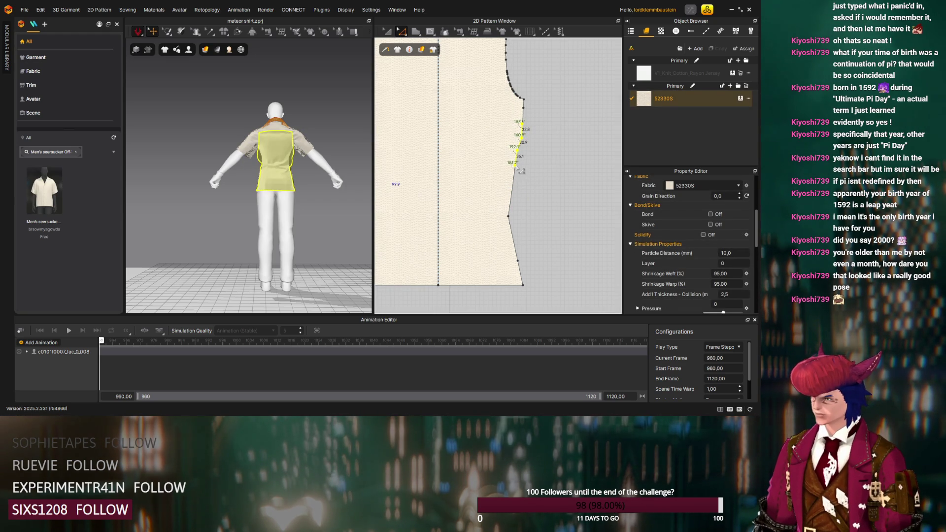
pyautogui.click(521, 150)
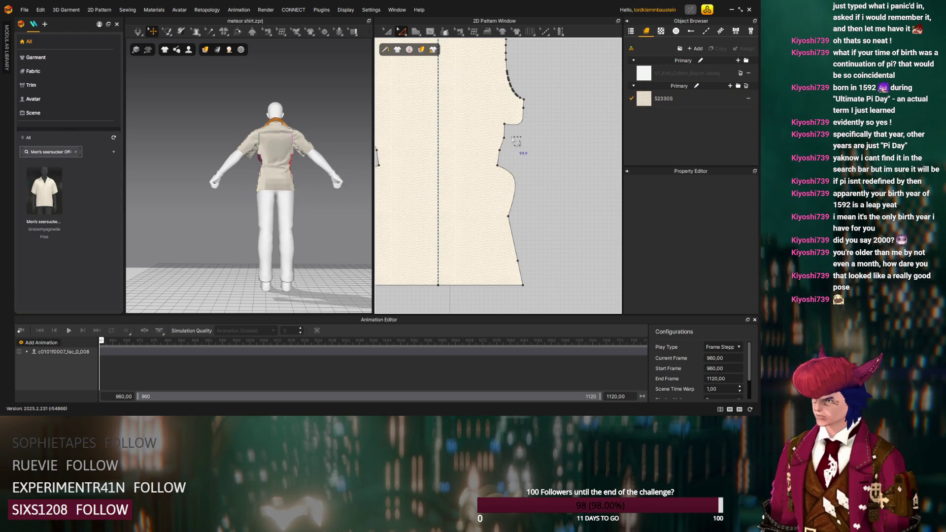
pyautogui.click(530, 156)
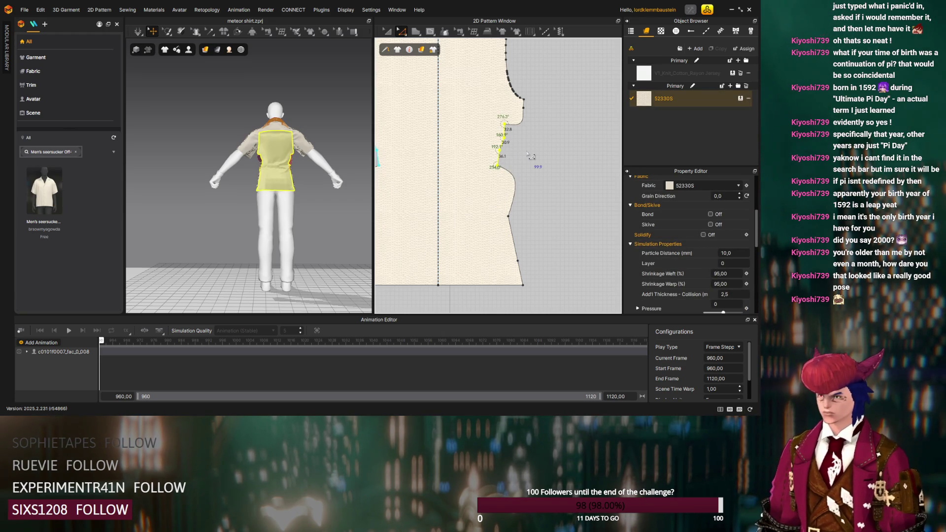
pyautogui.click(530, 145)
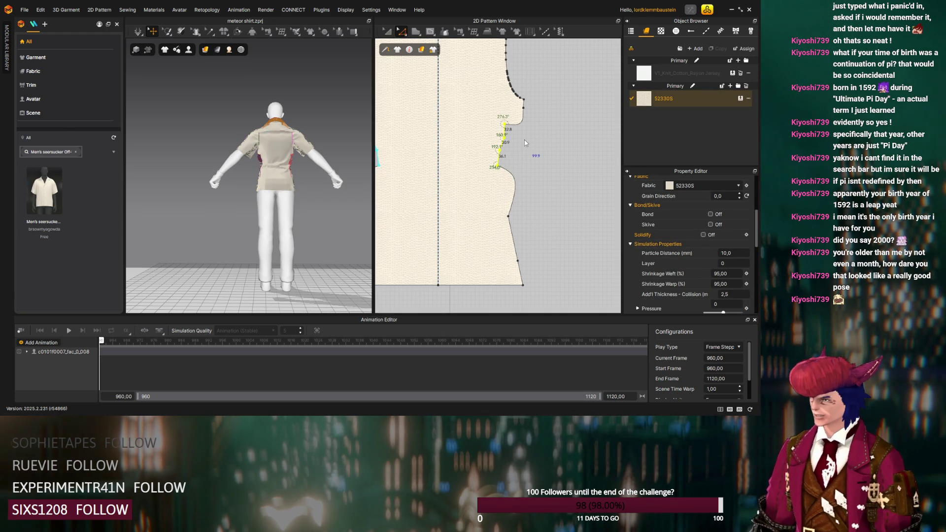
pyautogui.click(524, 139)
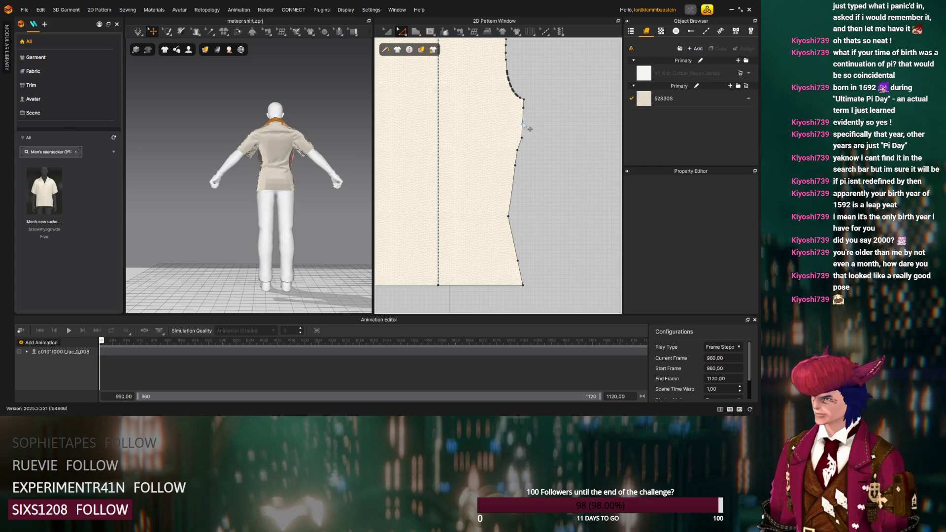
pyautogui.click(529, 128)
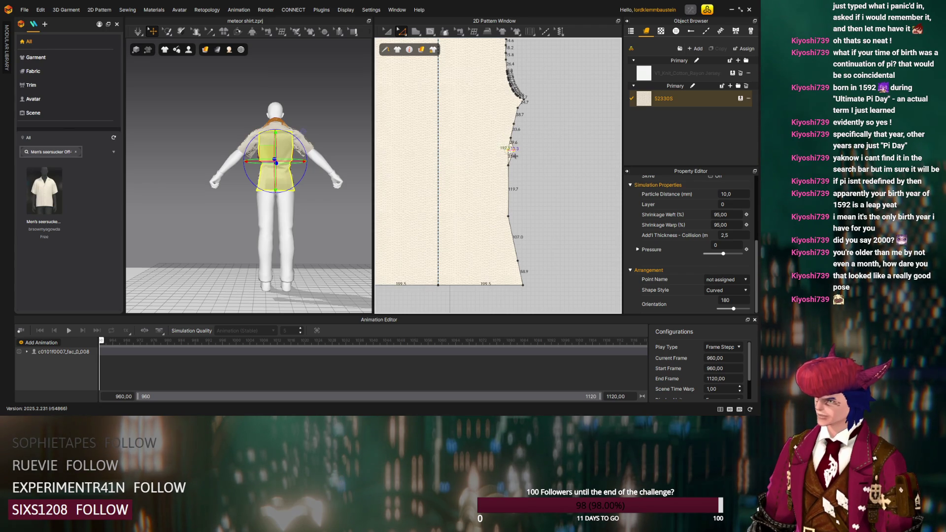
# Test-reshape the side edge segment and orbit to a rear-side view of the draped shirt
pyautogui.moveTo(515, 157); pyautogui.dragTo(508, 168)
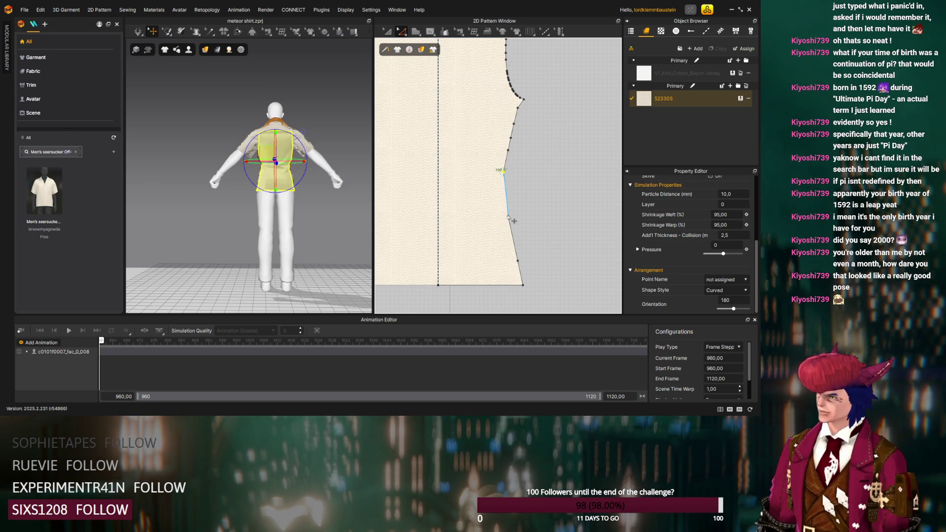
pyautogui.click(508, 219)
pyautogui.moveTo(509, 224); pyautogui.dragTo(513, 224)
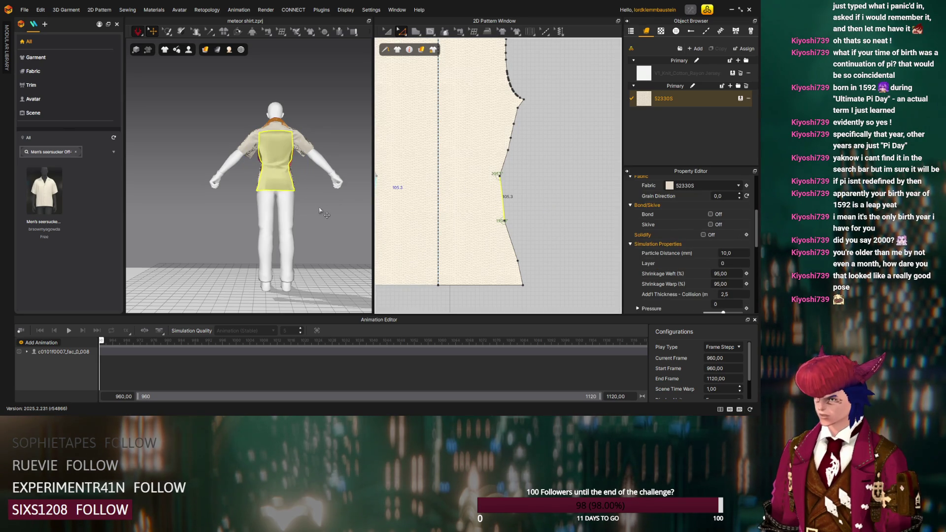
pyautogui.moveTo(320, 210)
pyautogui.mouseDown(button='right')
pyautogui.moveTo(322, 202)
pyautogui.moveTo(178, 188)
pyautogui.moveTo(246, 206)
pyautogui.mouseUp(button='right')
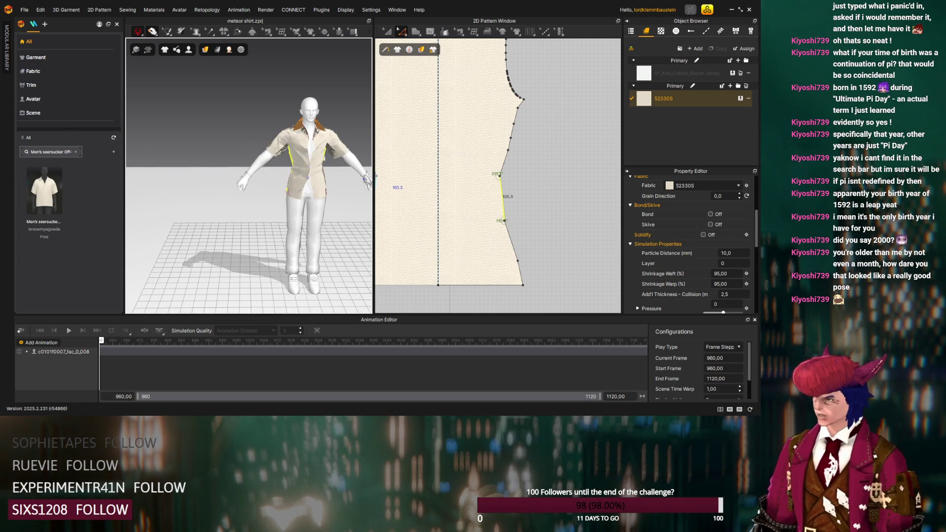
# Stop simulating, record the garment animation and orbit around the moving avatar
pyautogui.press('space')
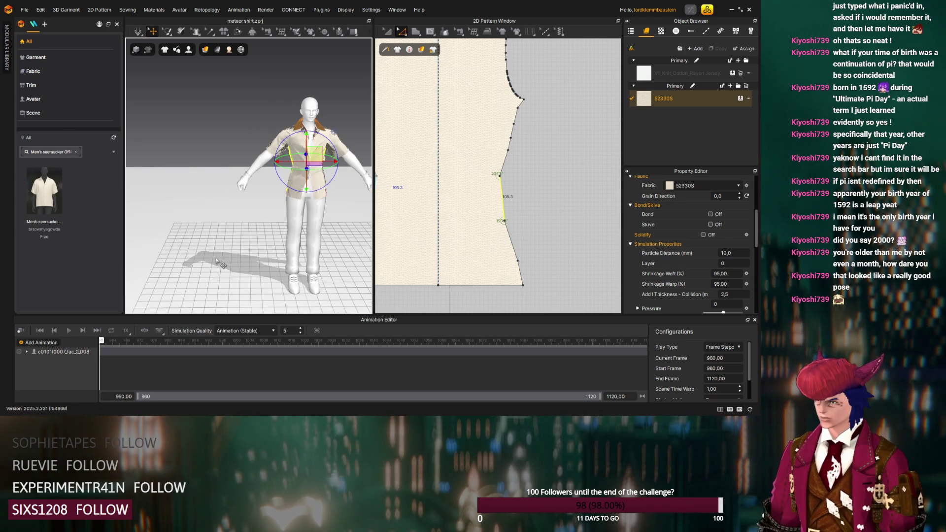
pyautogui.click(22, 330)
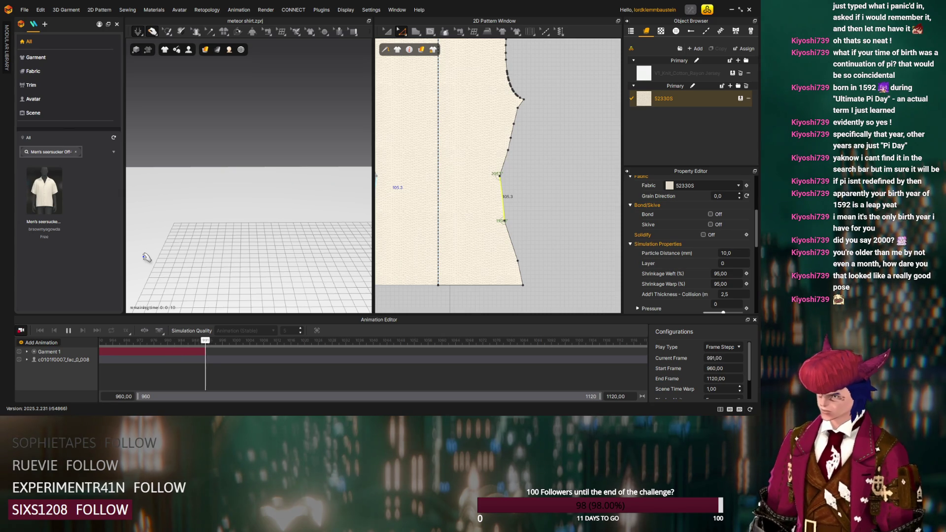
pyautogui.moveTo(265, 211); pyautogui.dragTo(174, 213, button='right')
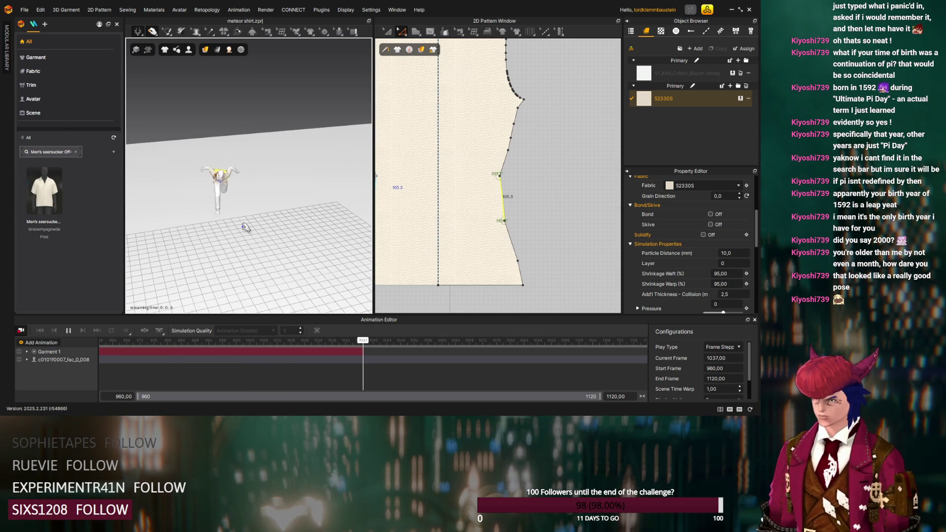
pyautogui.moveTo(239, 234); pyautogui.dragTo(276, 246, button='right')
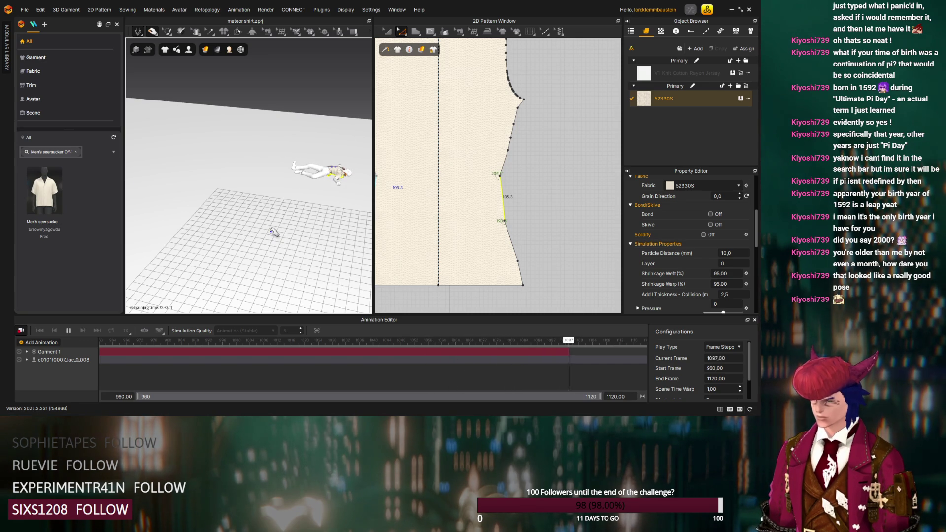
pyautogui.moveTo(271, 231)
pyautogui.mouseDown(button='right')
pyautogui.moveTo(282, 184)
pyautogui.moveTo(353, 271)
pyautogui.moveTo(245, 226)
pyautogui.moveTo(278, 195)
pyautogui.mouseUp(button='right')
pyautogui.scroll(2, 277, 194)
pyautogui.scroll(2, 278, 194)
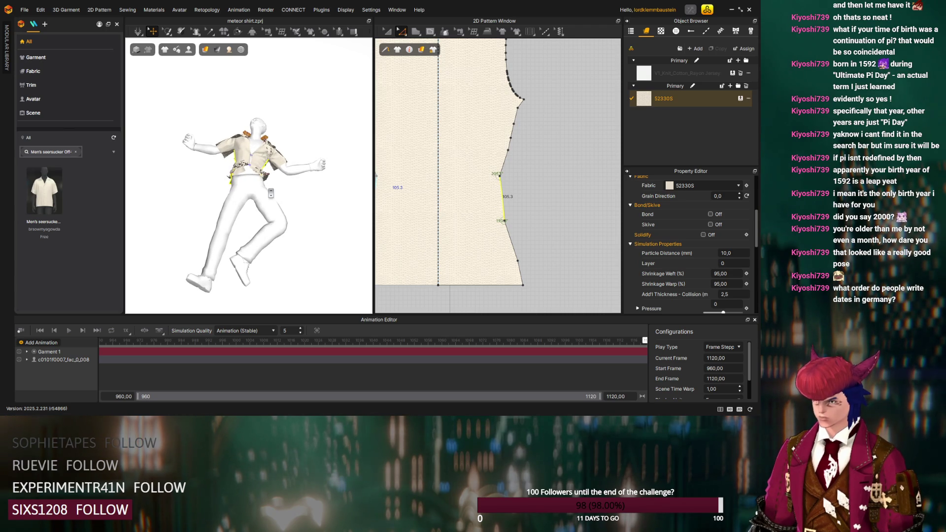
pyautogui.scroll(-5, 271, 194)
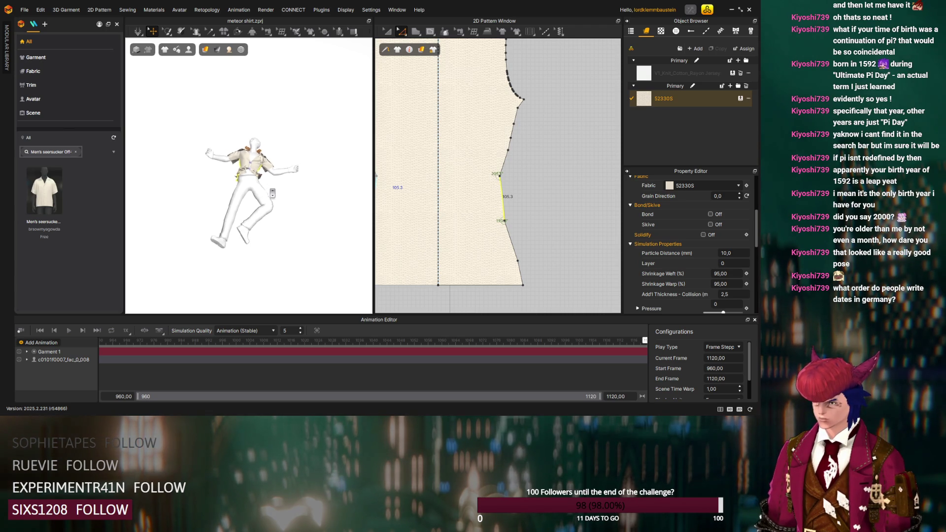
pyautogui.scroll(1, 271, 194)
pyautogui.scroll(2, 271, 194)
pyautogui.scroll(2, 272, 192)
pyautogui.scroll(2, 272, 193)
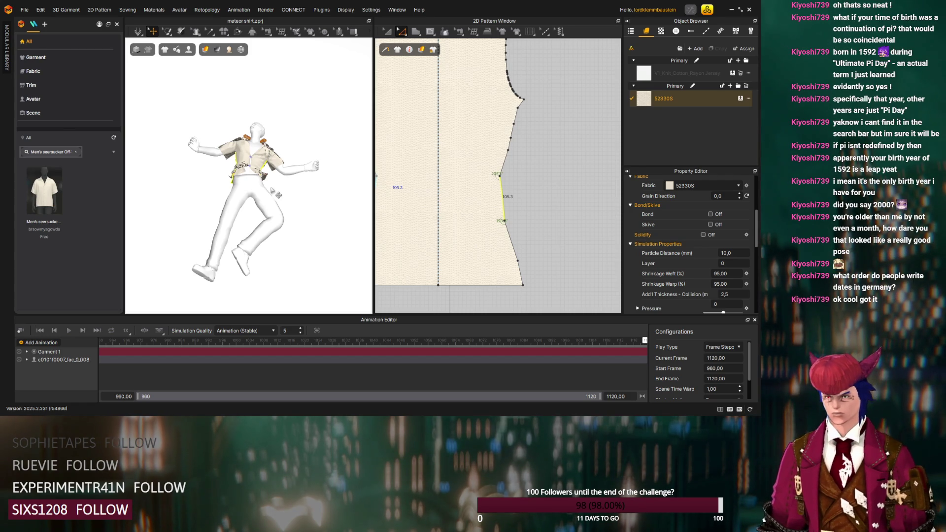
pyautogui.scroll(-2, 273, 183)
pyautogui.scroll(-2, 274, 187)
pyautogui.scroll(-3, 276, 192)
pyautogui.scroll(-3, 279, 201)
# Orbit over the grid floor, then select all shirt pattern pieces with Ctrl+A
pyautogui.moveTo(338, 223)
pyautogui.mouseDown(button='right')
pyautogui.moveTo(267, 178)
pyautogui.moveTo(342, 251)
pyautogui.moveTo(228, 207)
pyautogui.moveTo(308, 201)
pyautogui.moveTo(259, 181)
pyautogui.moveTo(298, 200)
pyautogui.moveTo(254, 143)
pyautogui.moveTo(226, 145)
pyautogui.mouseUp(button='right')
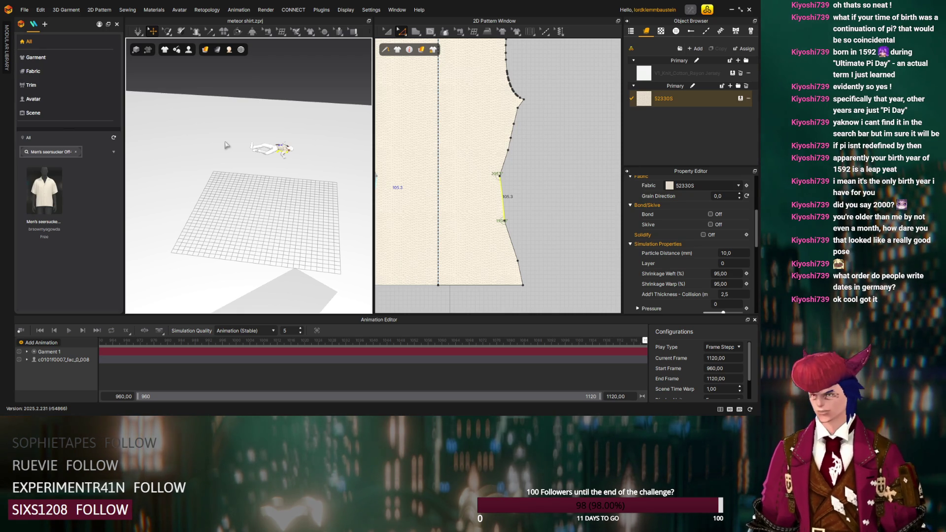
pyautogui.moveTo(225, 145)
pyautogui.mouseDown(button='right')
pyautogui.moveTo(167, 140)
pyautogui.moveTo(243, 131)
pyautogui.moveTo(178, 120)
pyautogui.moveTo(214, 74)
pyautogui.moveTo(229, 81)
pyautogui.moveTo(242, 145)
pyautogui.mouseUp(button='right')
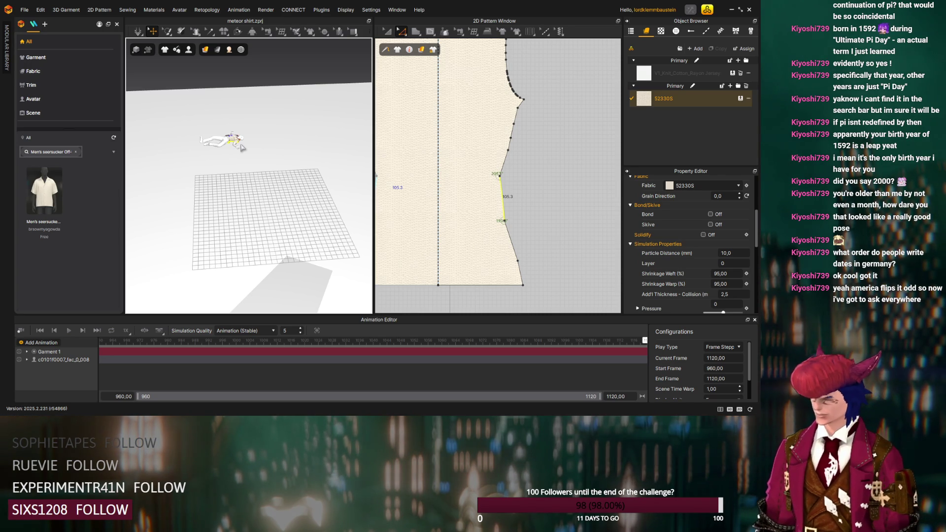
pyautogui.moveTo(229, 212)
pyautogui.mouseDown(button='right')
pyautogui.moveTo(160, 192)
pyautogui.moveTo(219, 200)
pyautogui.moveTo(155, 189)
pyautogui.moveTo(145, 200)
pyautogui.moveTo(220, 209)
pyautogui.moveTo(160, 216)
pyautogui.moveTo(254, 203)
pyautogui.mouseUp(button='right')
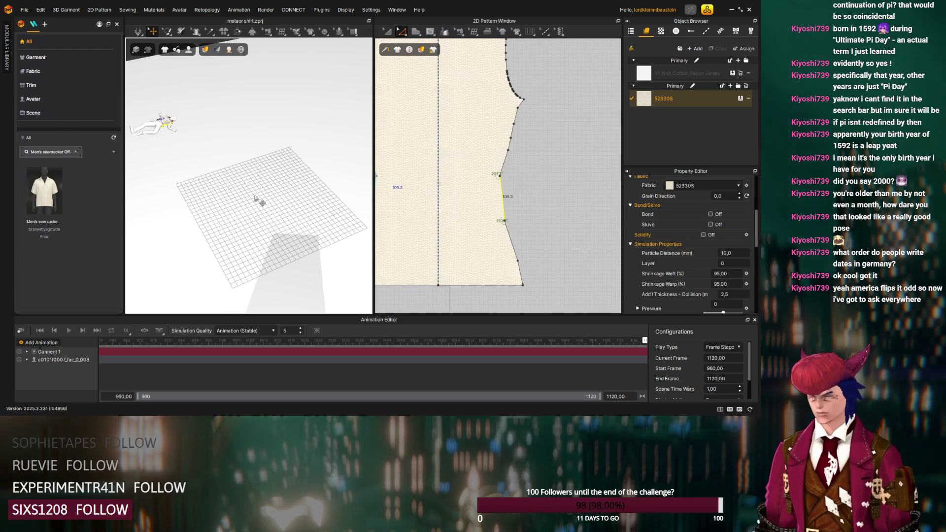
pyautogui.hotkey('ctrl', 'a')
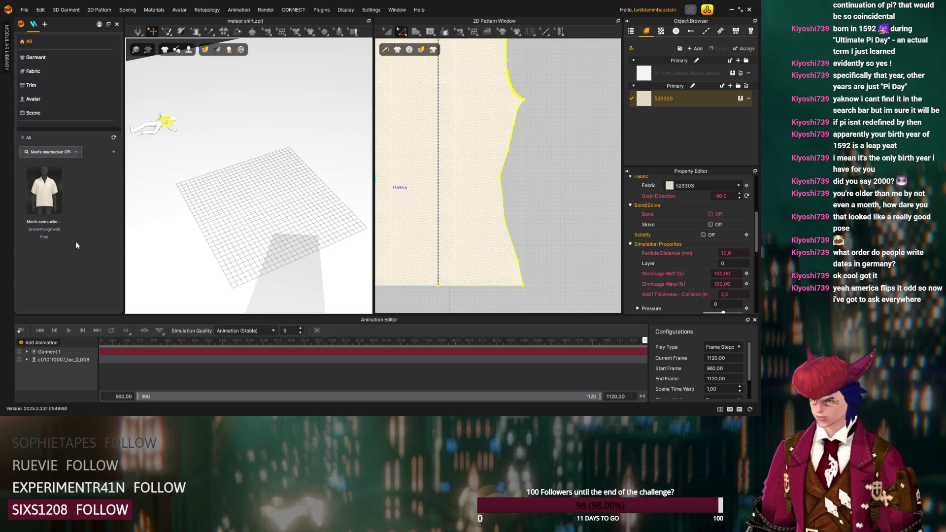
# Rewind to the start, set the playhead to frame 960 and view the shirt front at the hem
pyautogui.click(103, 341)
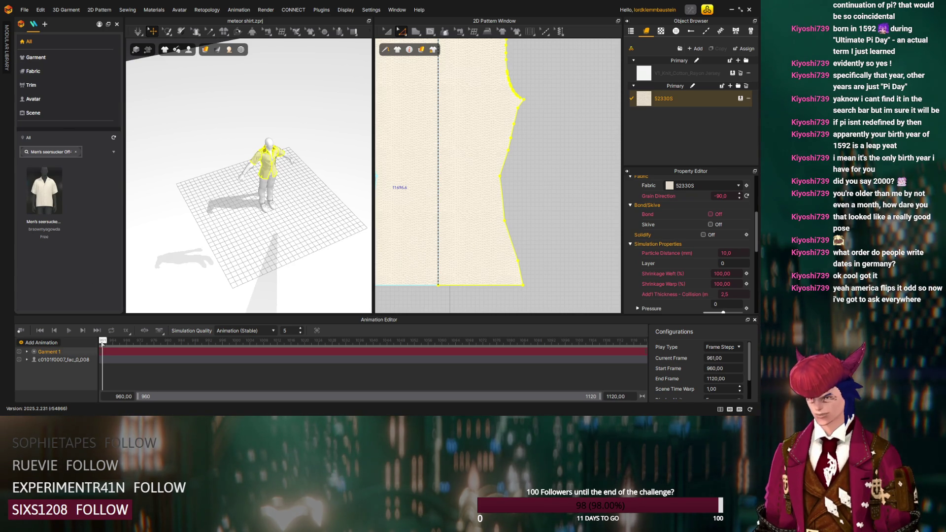
pyautogui.moveTo(102, 342); pyautogui.dragTo(101, 342)
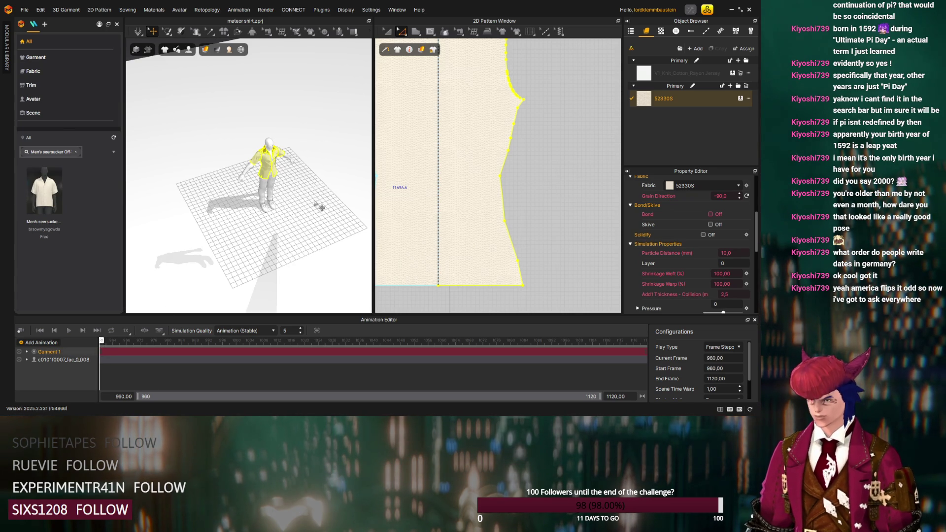
pyautogui.scroll(2, 317, 204)
pyautogui.scroll(3, 317, 205)
pyautogui.scroll(5, 317, 205)
pyautogui.moveTo(317, 205); pyautogui.dragTo(225, 210, button='right')
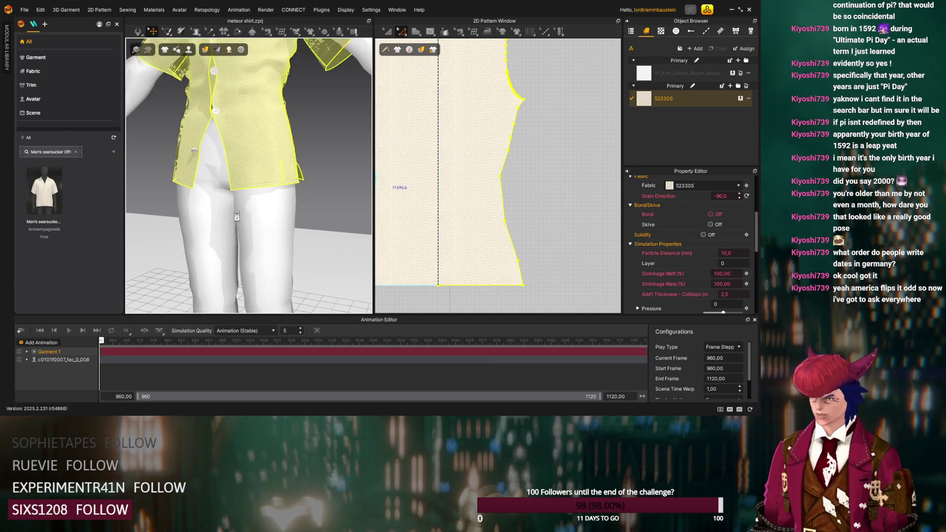
pyautogui.scroll(3, 236, 213)
pyautogui.scroll(3, 243, 216)
pyautogui.moveTo(236, 217); pyautogui.dragTo(262, 196, button='middle')
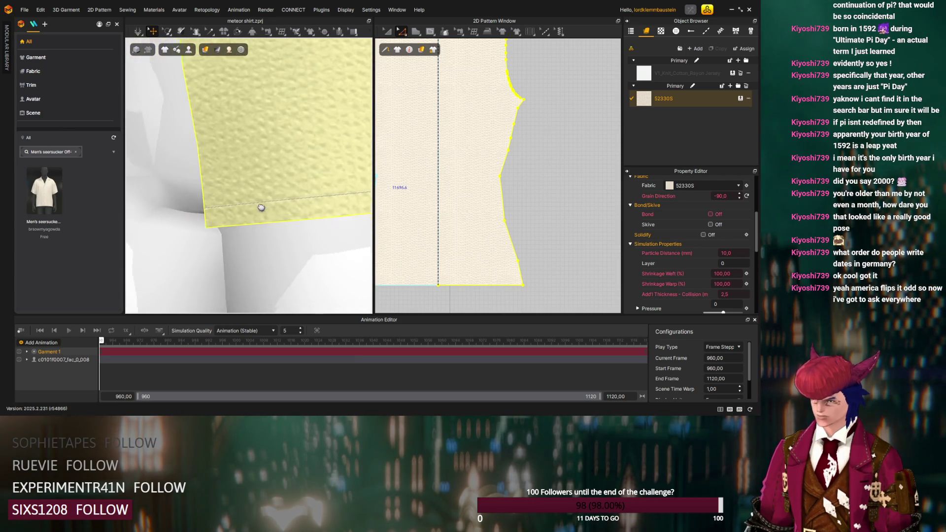
pyautogui.scroll(3, 507, 253)
pyautogui.scroll(-3, 507, 253)
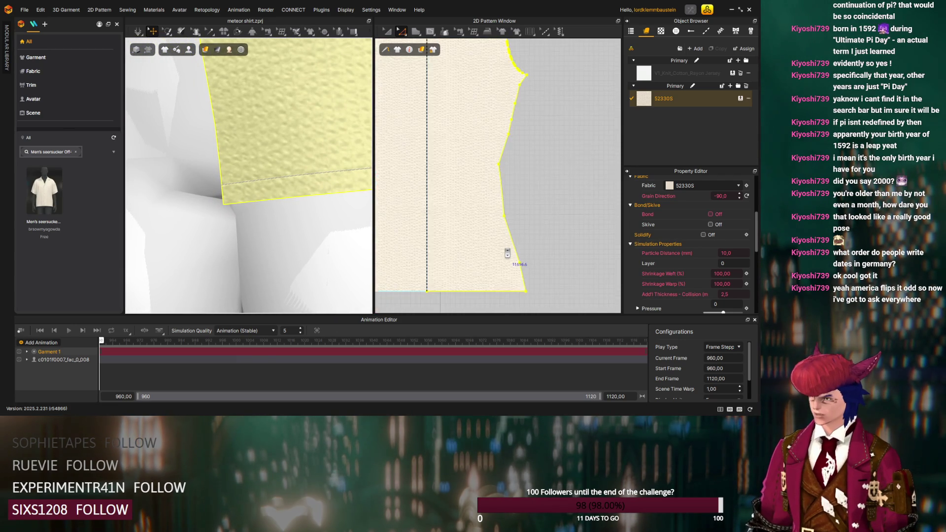
pyautogui.scroll(-3, 508, 252)
pyautogui.scroll(1, 510, 247)
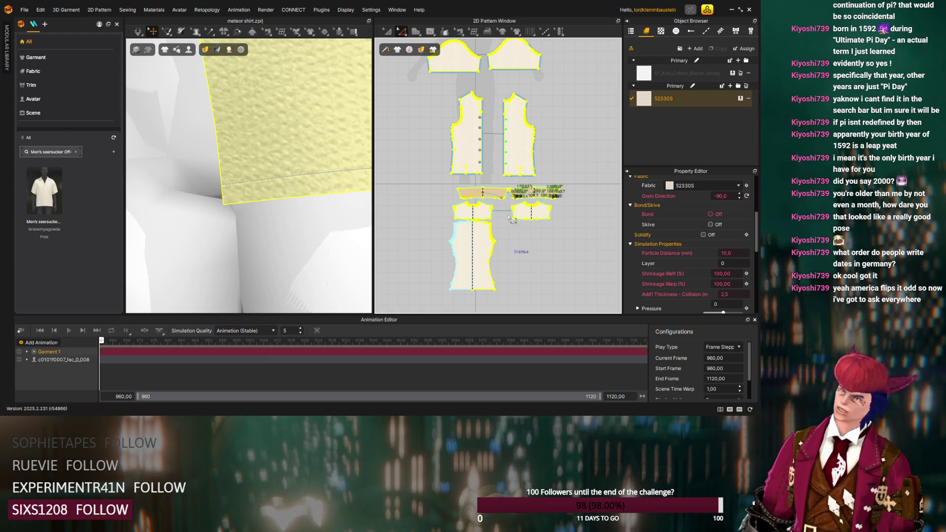
# With the Topstitch tool, inspect topstitches on the front and back pieces' bottom edges
pyautogui.click(545, 31)
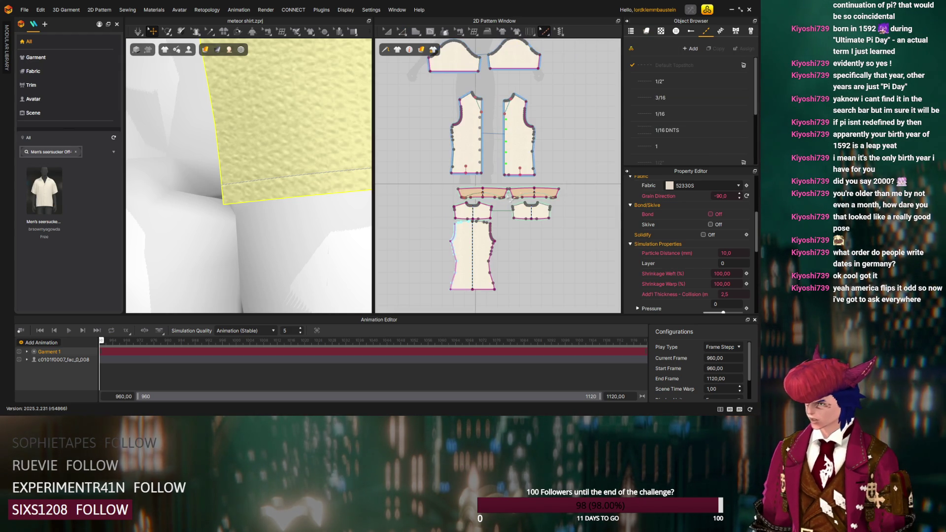
pyautogui.scroll(3, 502, 198)
pyautogui.click(440, 148)
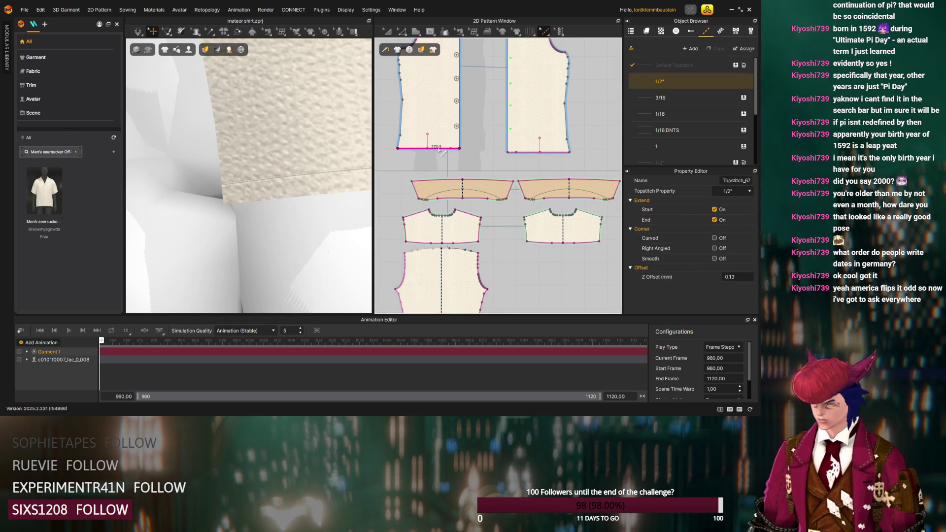
pyautogui.press('Escape')
pyautogui.moveTo(440, 152); pyautogui.dragTo(452, 48, button='middle')
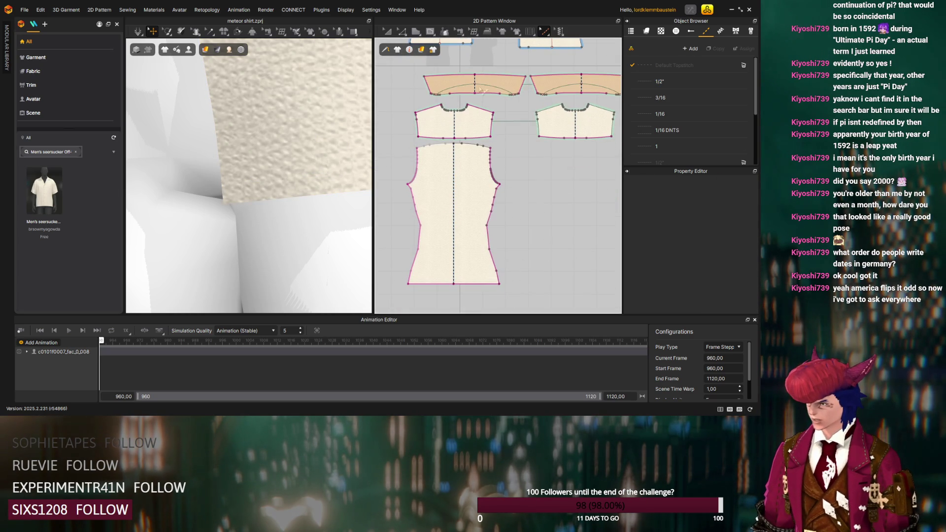
pyautogui.click(495, 199)
pyautogui.click(477, 283)
# Check topstitch presets on the back piece's sides and right yoke, then pan to front and sleeve pieces
pyautogui.click(410, 192)
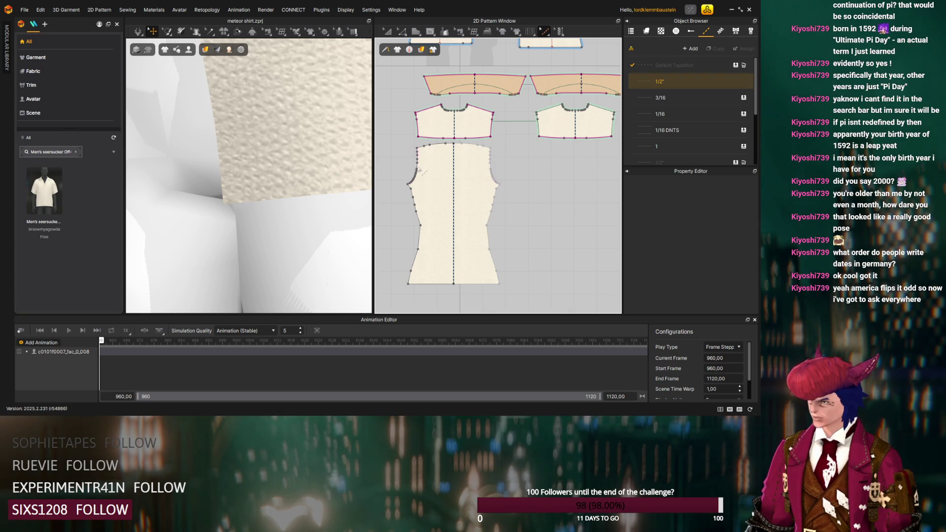
pyautogui.click(431, 127)
pyautogui.click(415, 171)
pyautogui.click(429, 133)
pyautogui.click(443, 107)
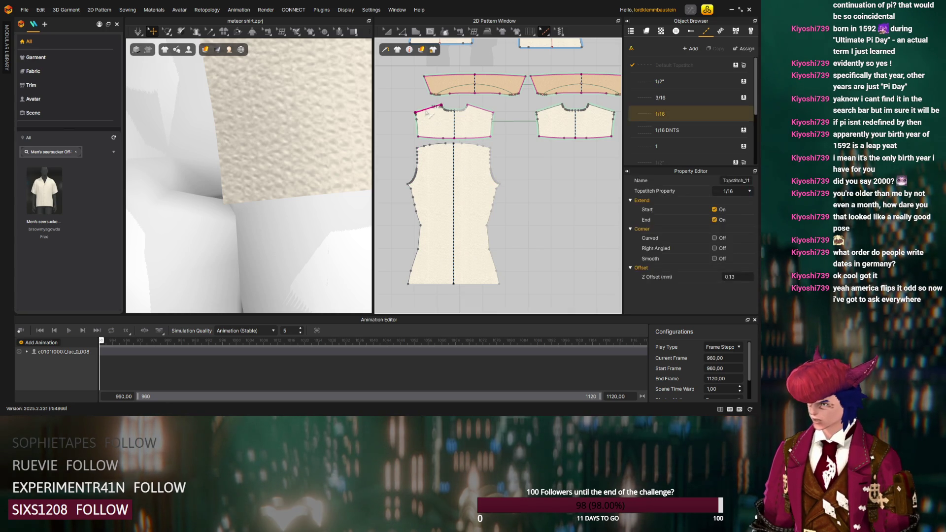
pyautogui.click(490, 112)
pyautogui.click(573, 92)
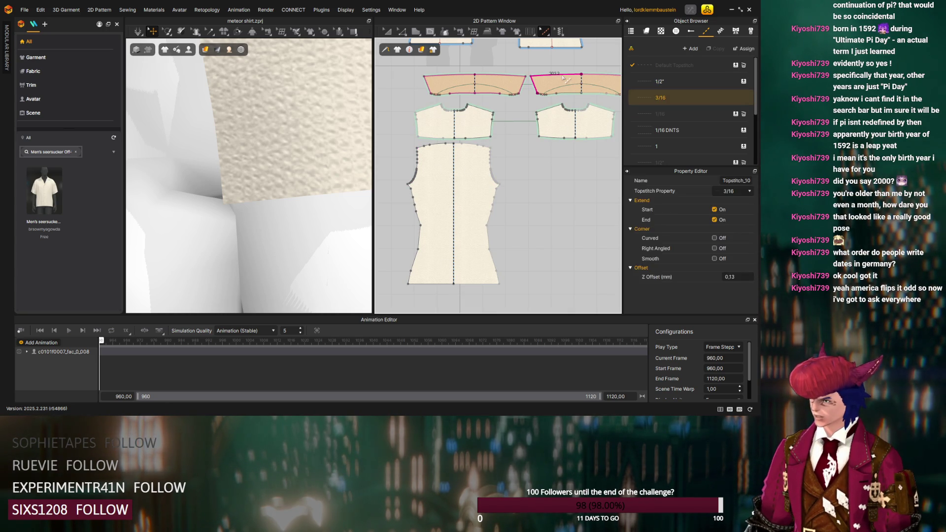
pyautogui.click(511, 81)
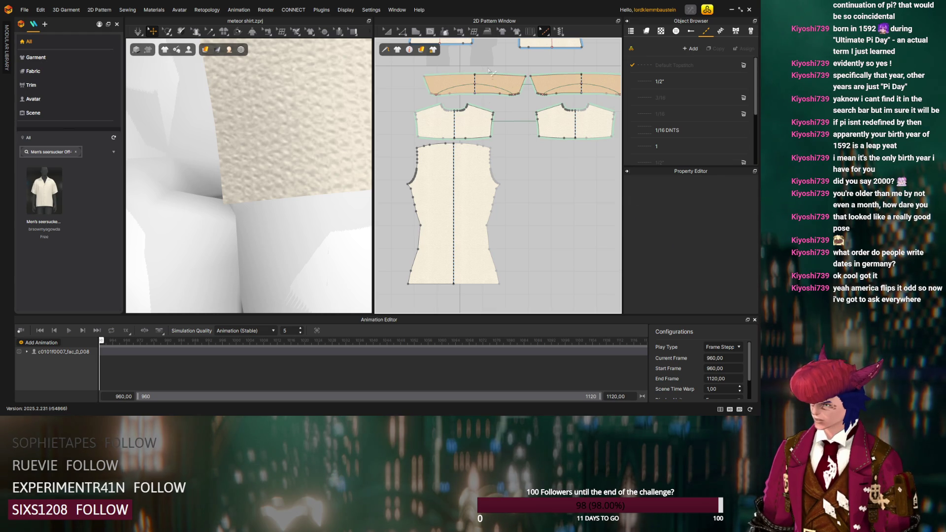
pyautogui.moveTo(513, 81); pyautogui.dragTo(441, 190, button='middle')
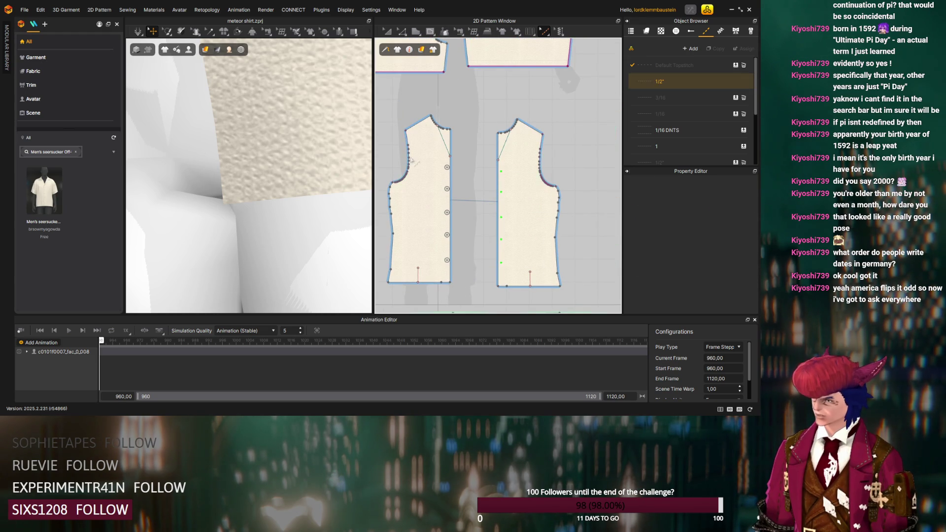
pyautogui.moveTo(441, 96); pyautogui.dragTo(478, 221, button='middle')
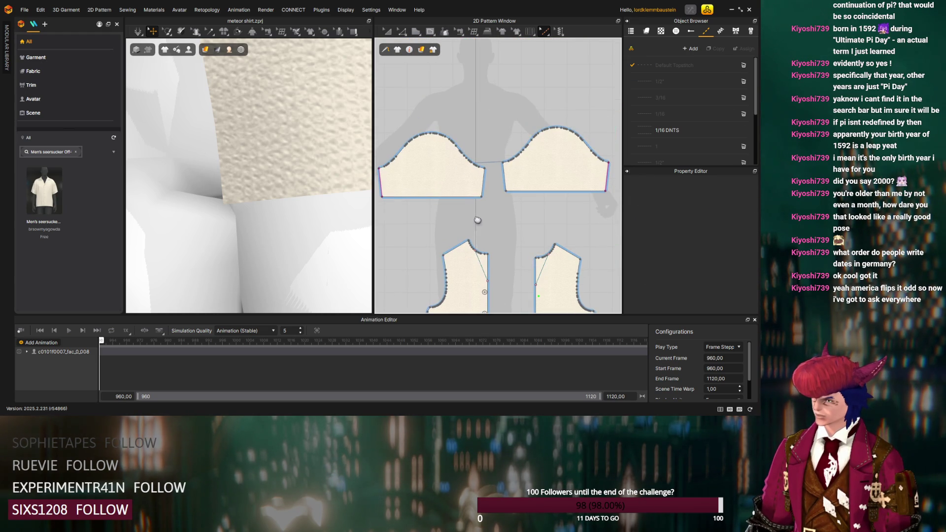
pyautogui.scroll(-5, 443, 231)
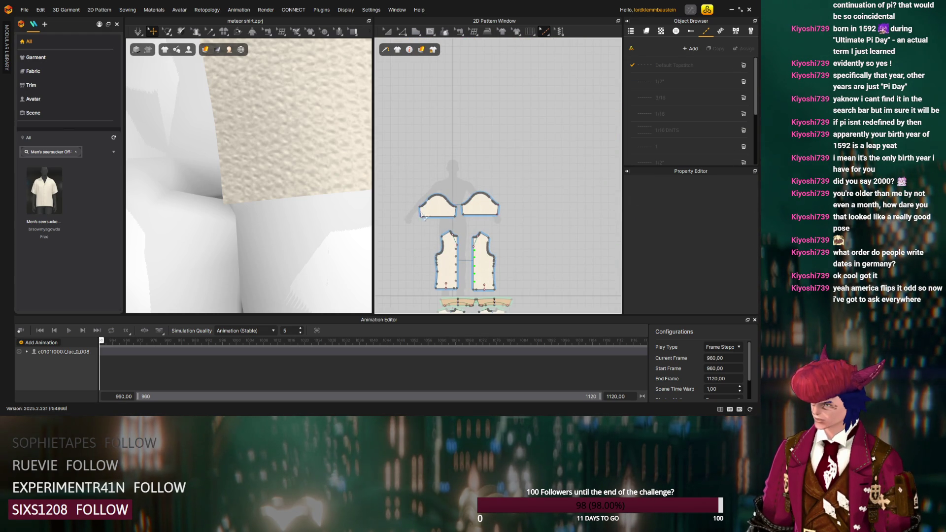
pyautogui.scroll(-3, 268, 200)
pyautogui.scroll(-3, 267, 200)
pyautogui.scroll(-3, 269, 201)
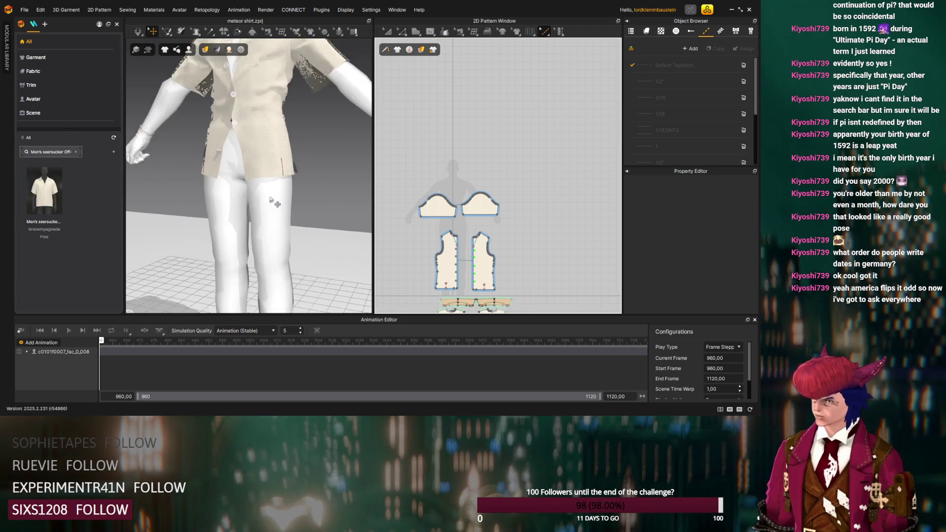
pyautogui.scroll(-3, 271, 202)
# Orbit to a higher, frontal view facing the shirt collar on the avatar
pyautogui.moveTo(271, 201)
pyautogui.mouseDown(button='right')
pyautogui.moveTo(321, 215)
pyautogui.moveTo(332, 201)
pyautogui.moveTo(306, 188)
pyautogui.moveTo(287, 194)
pyautogui.moveTo(299, 203)
pyautogui.moveTo(252, 202)
pyautogui.moveTo(314, 204)
pyautogui.mouseUp(button='right')
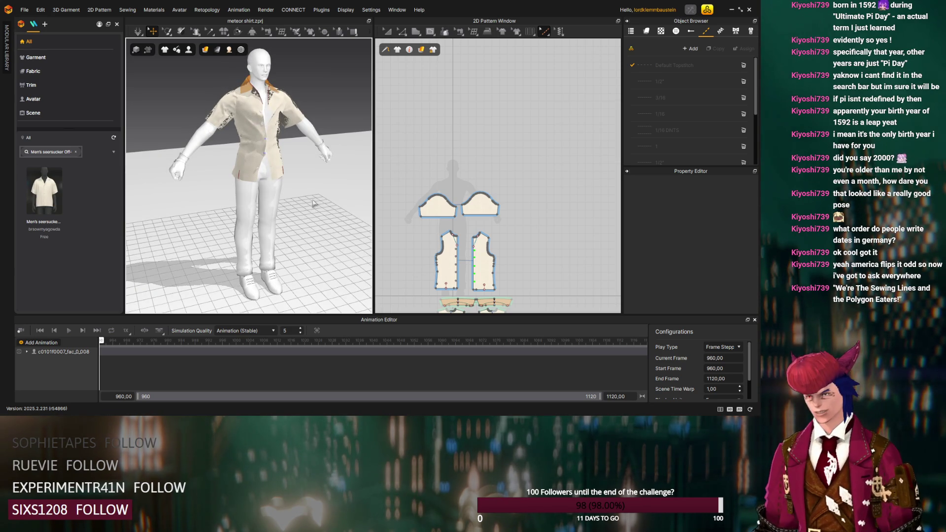
pyautogui.moveTo(314, 203)
pyautogui.mouseDown(button='right')
pyautogui.moveTo(318, 247)
pyautogui.moveTo(285, 233)
pyautogui.moveTo(320, 229)
pyautogui.moveTo(234, 250)
pyautogui.moveTo(347, 240)
pyautogui.mouseUp(button='right')
pyautogui.scroll(3, 319, 250)
pyautogui.scroll(3, 303, 244)
pyautogui.scroll(2, 288, 238)
pyautogui.scroll(2, 272, 234)
pyautogui.moveTo(482, 275); pyautogui.dragTo(477, 198, button='right')
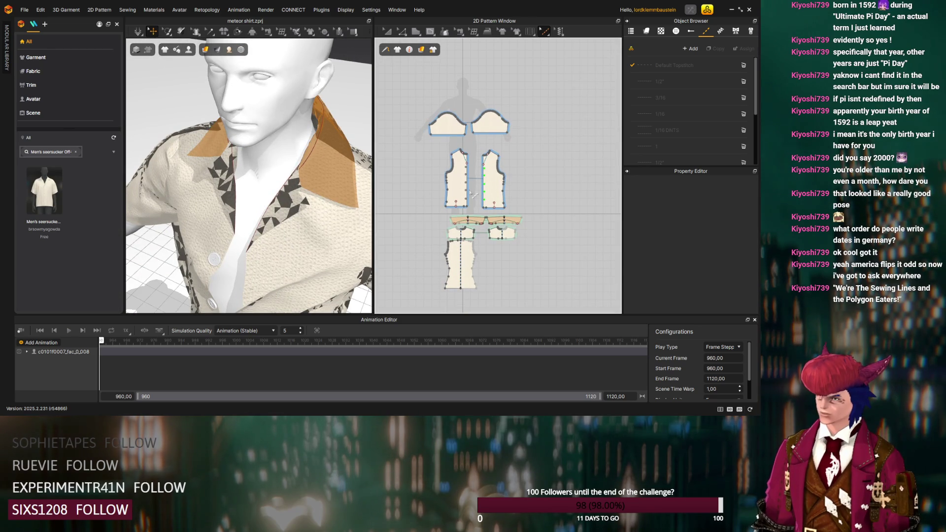
pyautogui.scroll(-5, 286, 224)
pyautogui.scroll(-2, 282, 240)
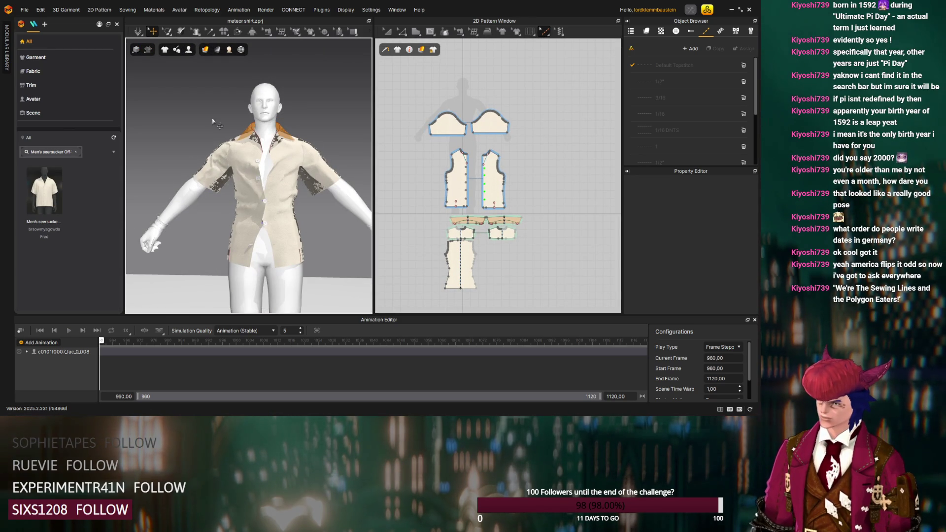
# Select all shirt pieces with Ctrl+A, clear the selection, then switch over to Blender
pyautogui.click(241, 165)
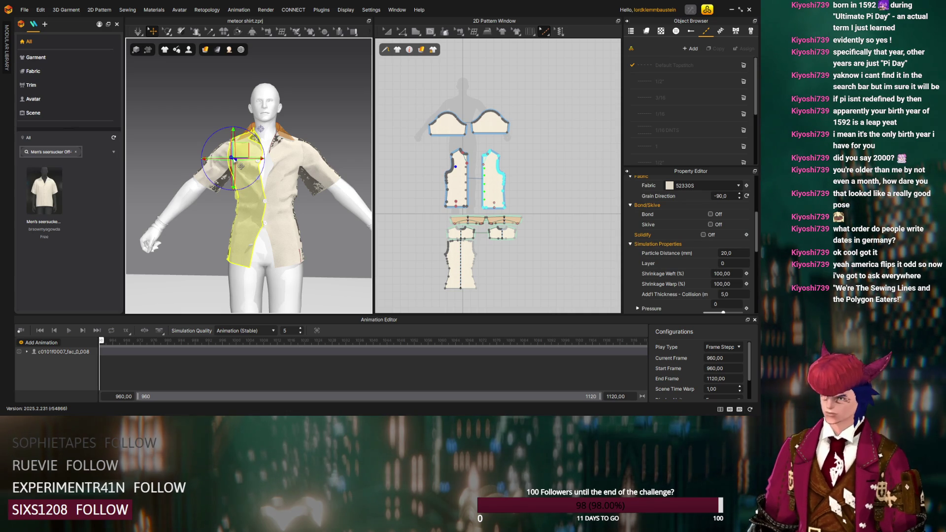
pyautogui.hotkey('ctrl', 'a')
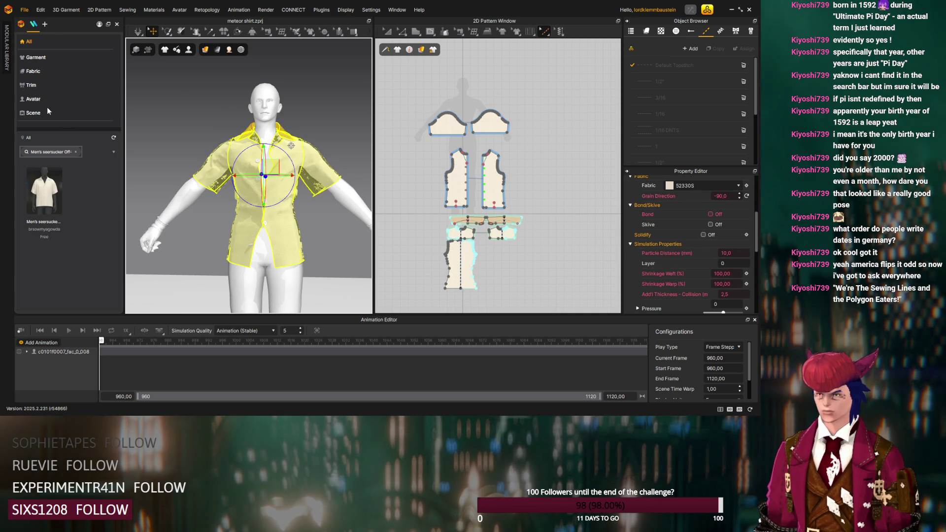
pyautogui.press('space')
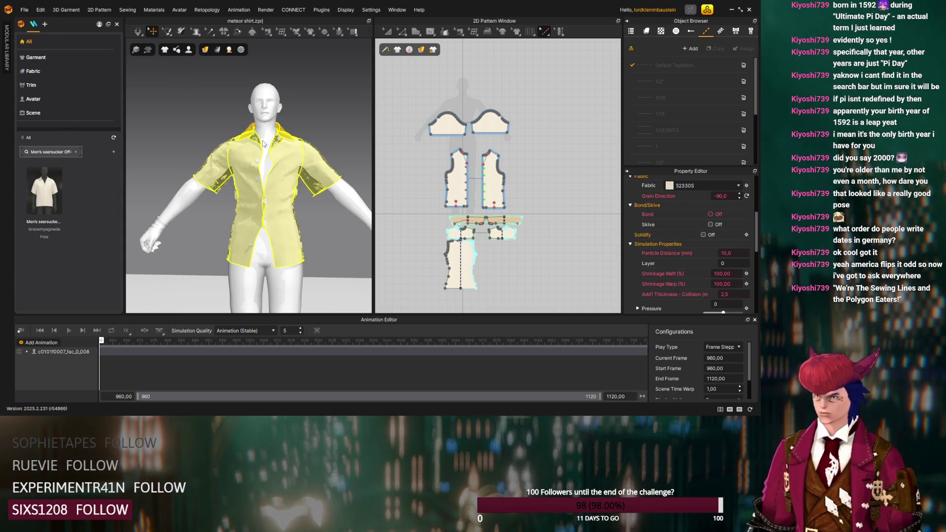
pyautogui.click(411, 217)
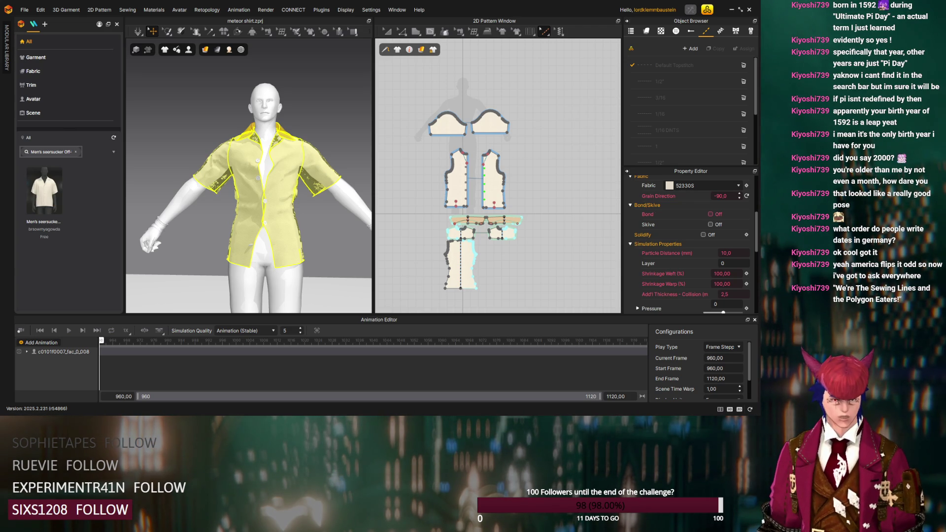
pyautogui.hotkey('alt', 'Tab')
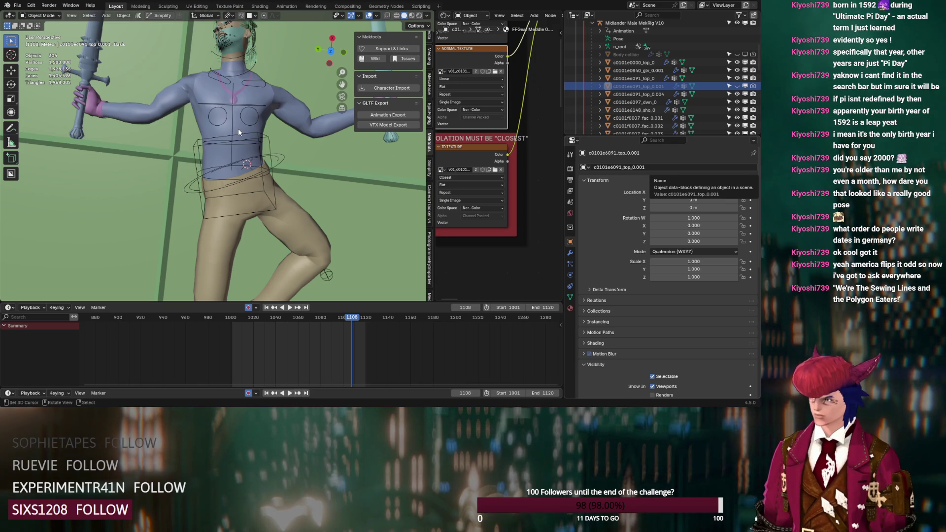
# Select cloth_parent.002 in the Outliner and orbit to a higher view of the character
pyautogui.click(248, 168)
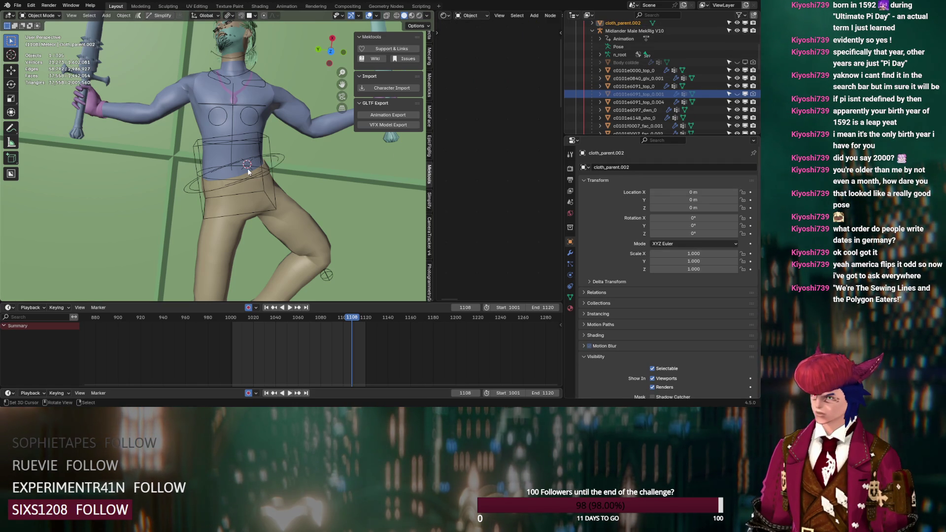
pyautogui.scroll(2, 628, 74)
pyautogui.click(620, 58)
pyautogui.scroll(-2, 341, 180)
pyautogui.scroll(-2, 340, 179)
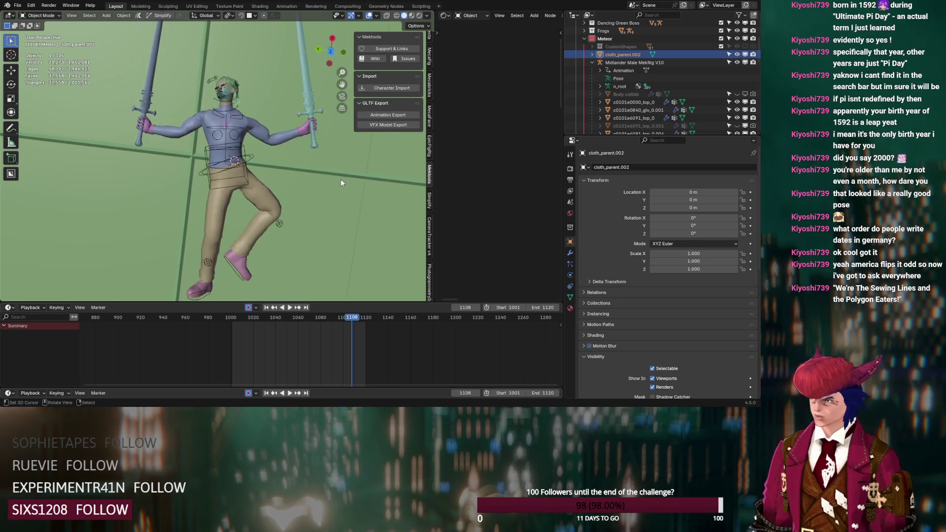
pyautogui.scroll(4, 341, 179)
pyautogui.moveTo(341, 179)
pyautogui.mouseDown(button='middle')
pyautogui.moveTo(311, 128)
pyautogui.moveTo(273, 196)
pyautogui.moveTo(294, 167)
pyautogui.moveTo(344, 134)
pyautogui.mouseUp(button='middle')
pyautogui.scroll(-5, 317, 163)
pyautogui.scroll(-3, 317, 163)
pyautogui.moveTo(317, 163)
pyautogui.mouseDown(button='middle')
pyautogui.moveTo(311, 196)
pyautogui.moveTo(324, 183)
pyautogui.moveTo(246, 229)
pyautogui.moveTo(267, 173)
pyautogui.moveTo(292, 203)
pyautogui.moveTo(228, 236)
pyautogui.moveTo(243, 235)
pyautogui.mouseUp(button='middle')
pyautogui.scroll(3, 305, 191)
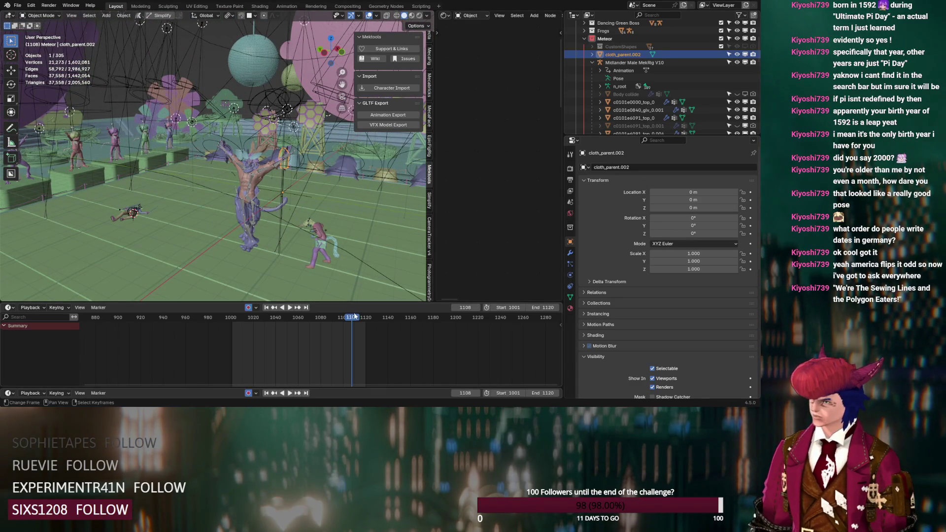
# Play and stop the cloth animation, scrubbing the timeline back around frame 1039
pyautogui.press('space')
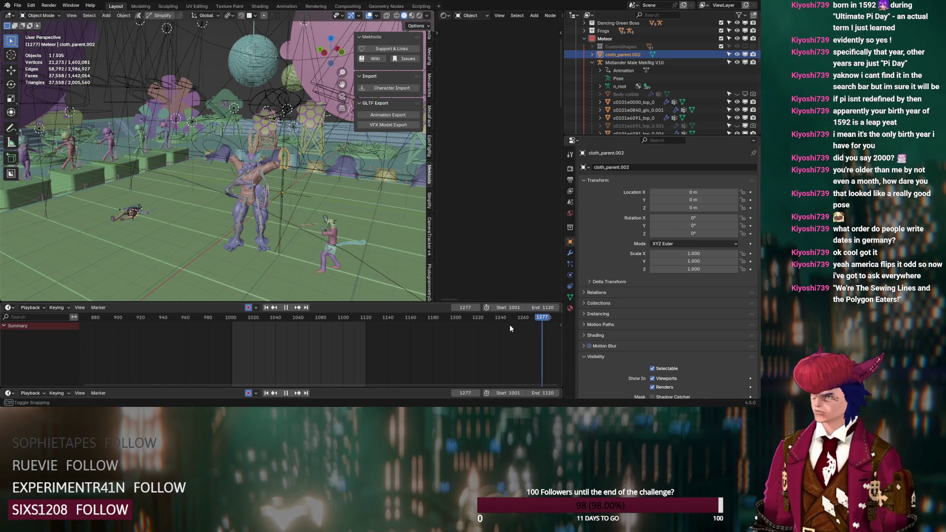
pyautogui.press('space')
pyautogui.scroll(-5, 330, 324)
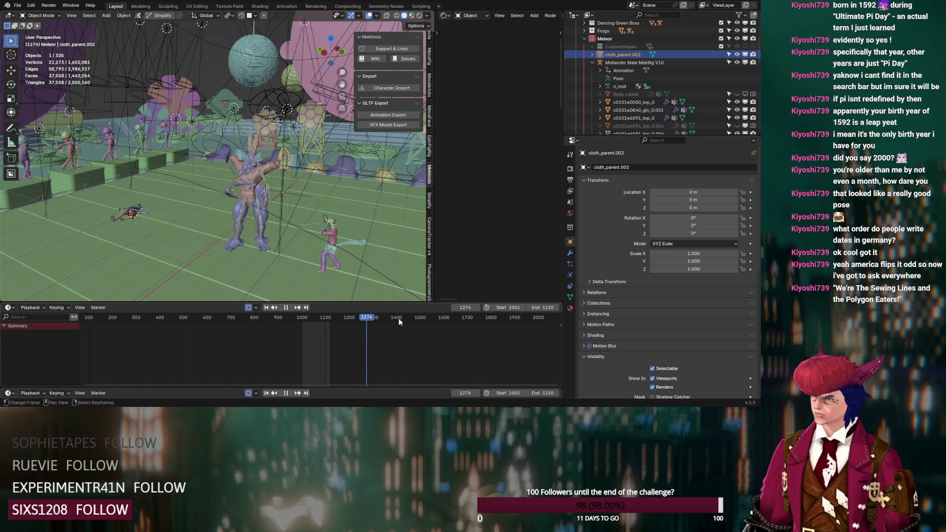
pyautogui.moveTo(392, 321); pyautogui.dragTo(311, 318)
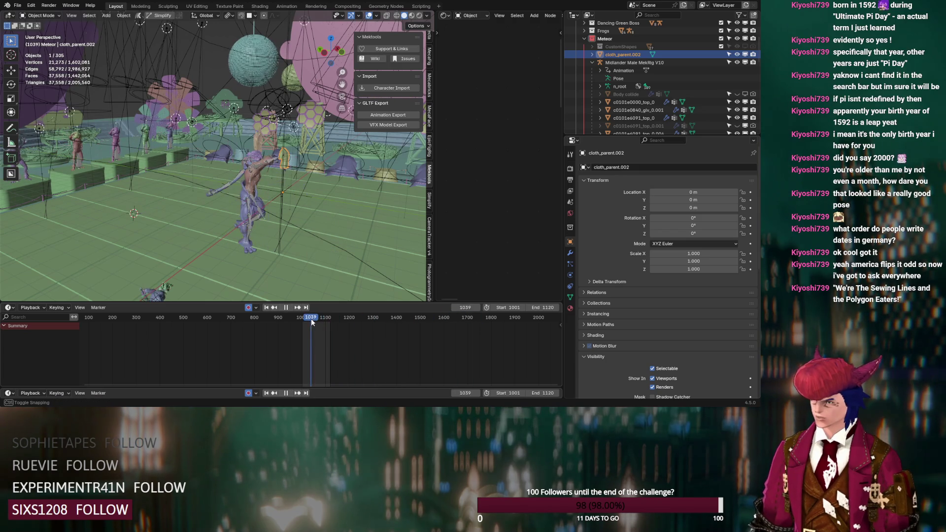
pyautogui.press('space')
# Set the current frame to 1096 from a frontal view, then switch to Marvelous Designer
pyautogui.moveTo(201, 239); pyautogui.dragTo(195, 260, button='middle')
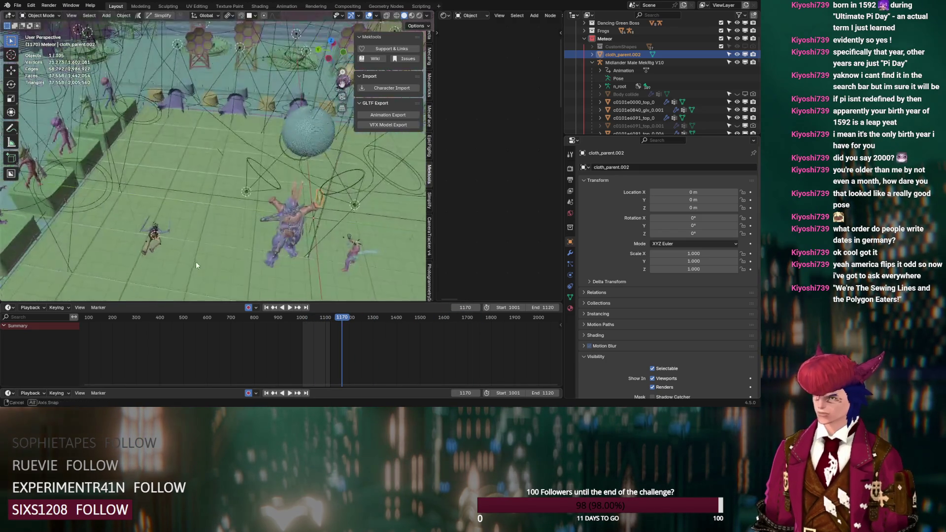
pyautogui.scroll(5, 195, 261)
pyautogui.scroll(4, 239, 181)
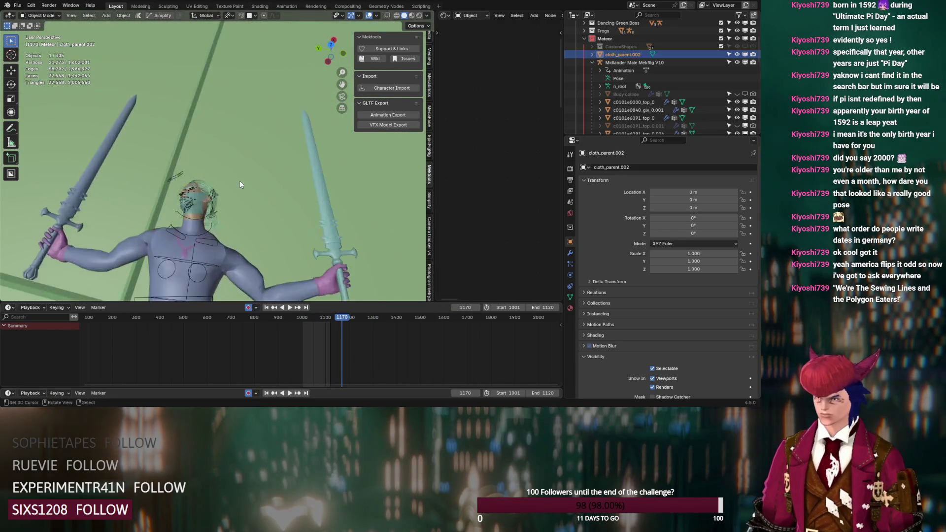
pyautogui.moveTo(240, 180); pyautogui.dragTo(305, 224, button='middle')
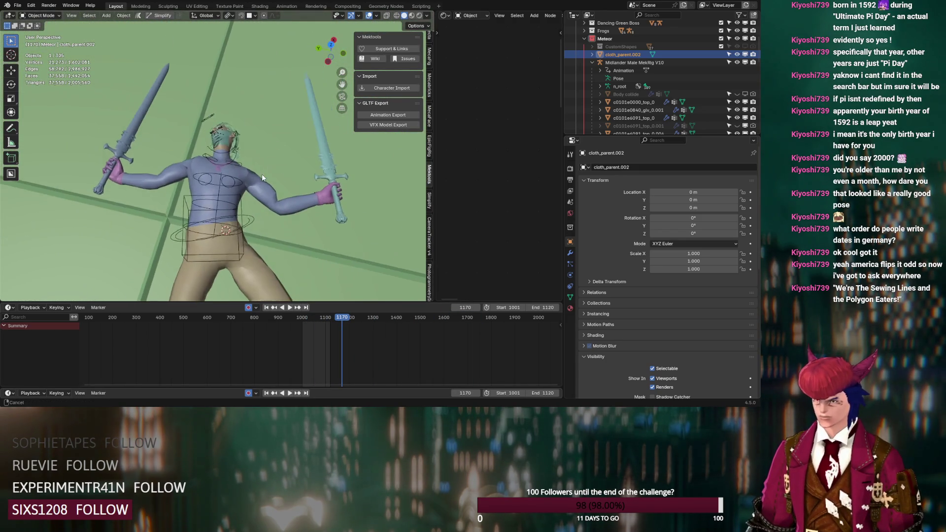
pyautogui.click(324, 317)
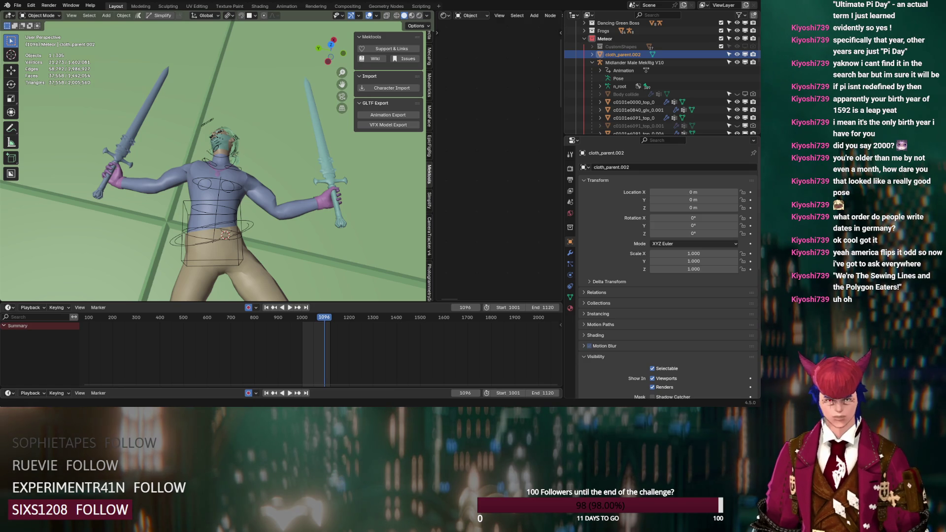
pyautogui.hotkey('alt', 'Tab')
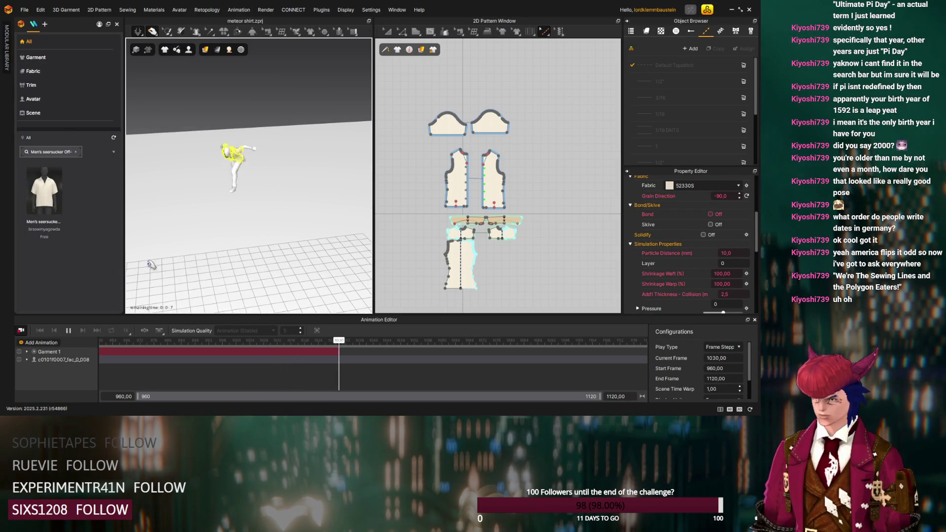
# Orbit and pan around the posed avatar to inspect the simulated shirt from floor to full view
pyautogui.moveTo(221, 267); pyautogui.dragTo(292, 268, button='right')
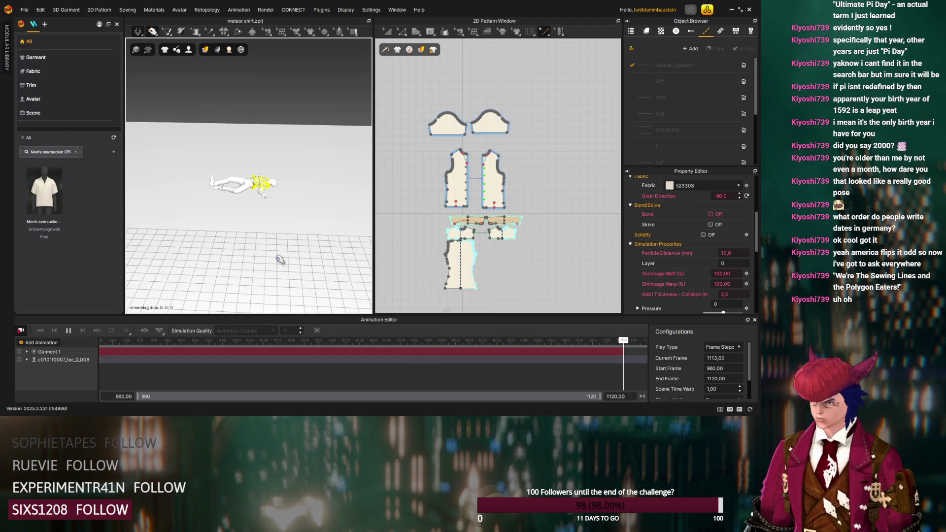
pyautogui.moveTo(249, 249)
pyautogui.mouseDown(button='right')
pyautogui.moveTo(312, 273)
pyautogui.moveTo(301, 199)
pyautogui.mouseUp(button='right')
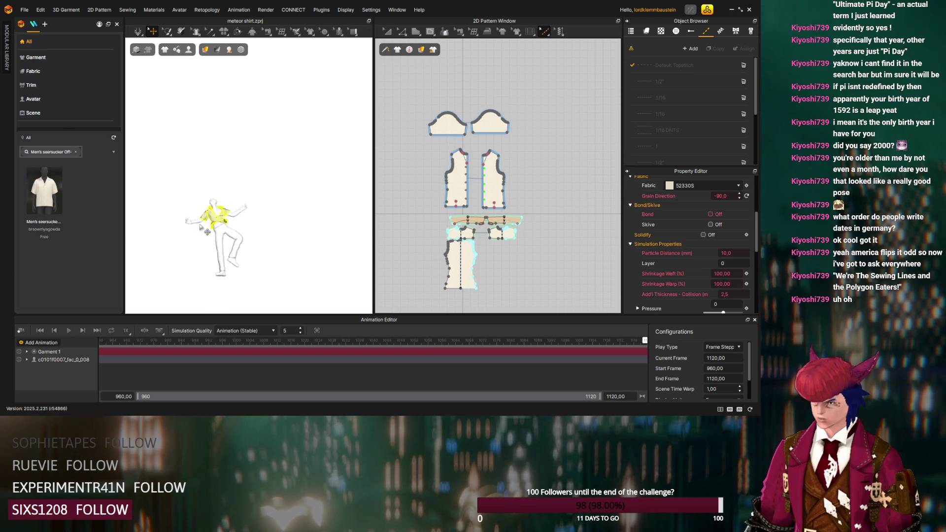
pyautogui.scroll(5, 212, 246)
pyautogui.moveTo(211, 246); pyautogui.dragTo(244, 244, button='right')
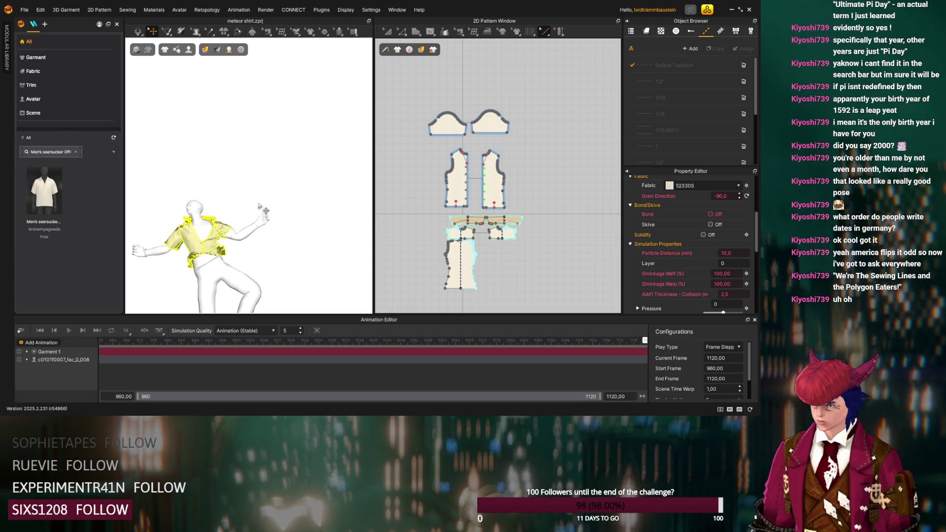
pyautogui.moveTo(242, 244); pyautogui.dragTo(254, 224, button='middle')
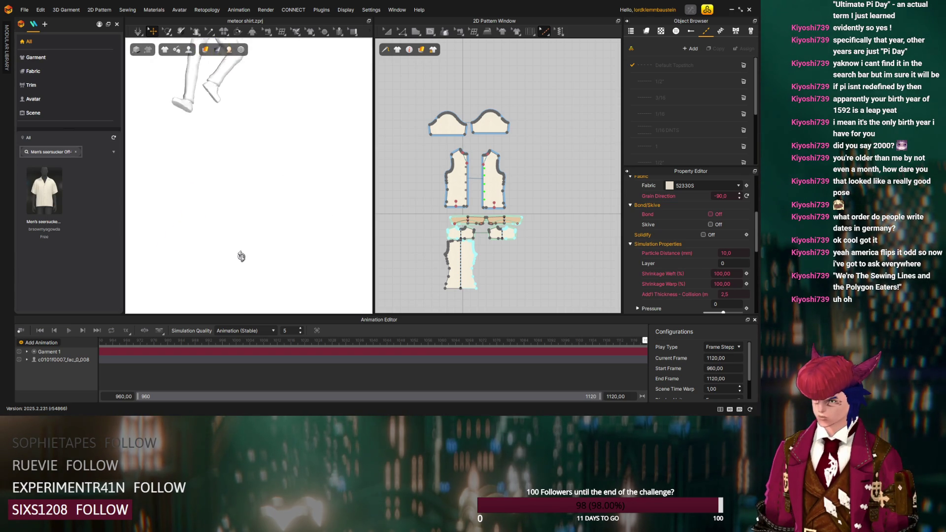
pyautogui.moveTo(252, 223)
pyautogui.mouseDown(button='right')
pyautogui.moveTo(249, 261)
pyautogui.moveTo(295, 272)
pyautogui.mouseUp(button='right')
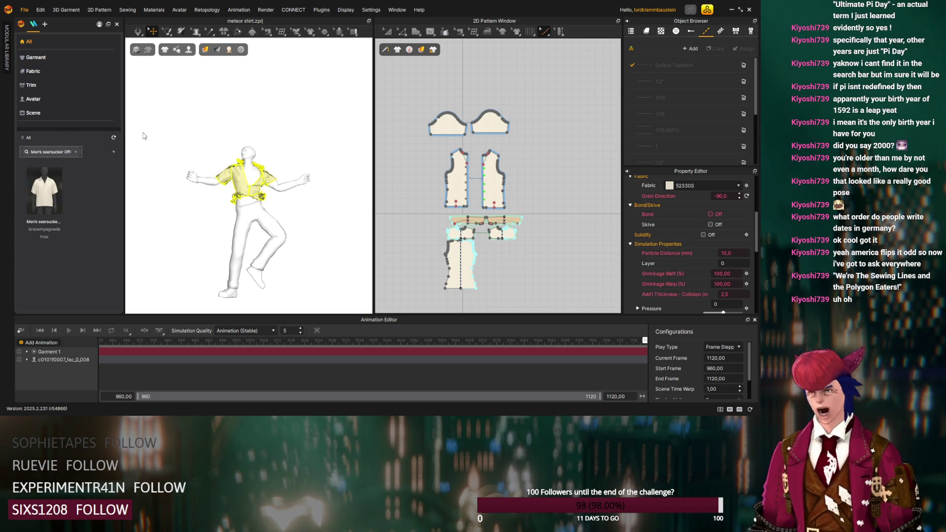
# Deselect, select the whole garment with Ctrl+A, then switch back to Blender
pyautogui.click(362, 221)
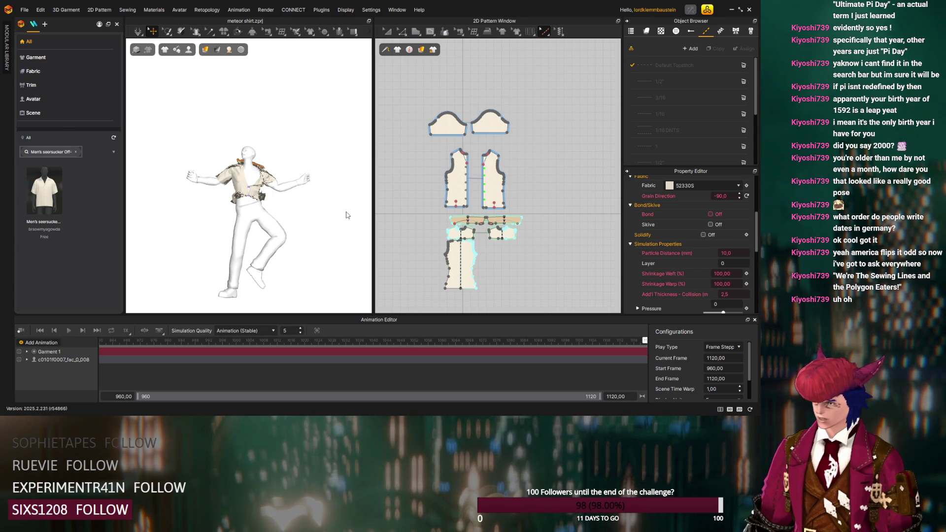
pyautogui.hotkey('ctrl', 'a')
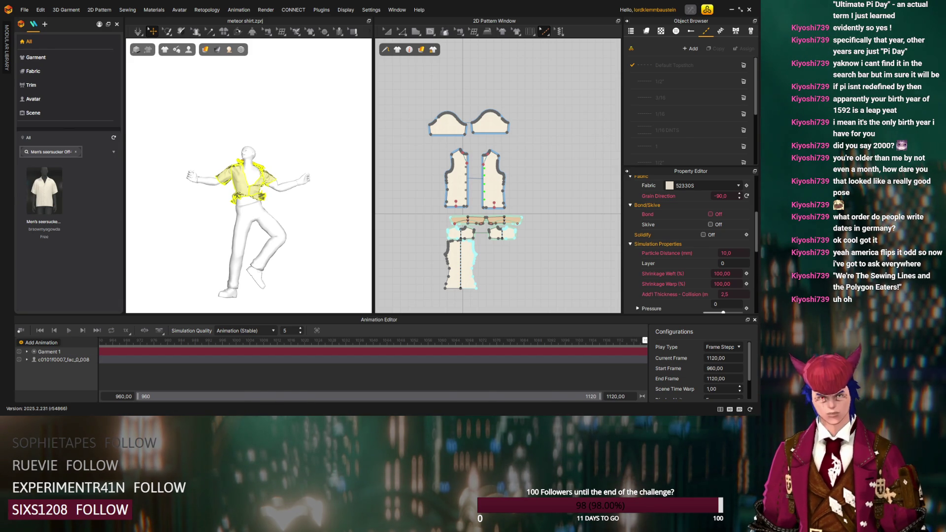
pyautogui.hotkey('alt', 'Tab')
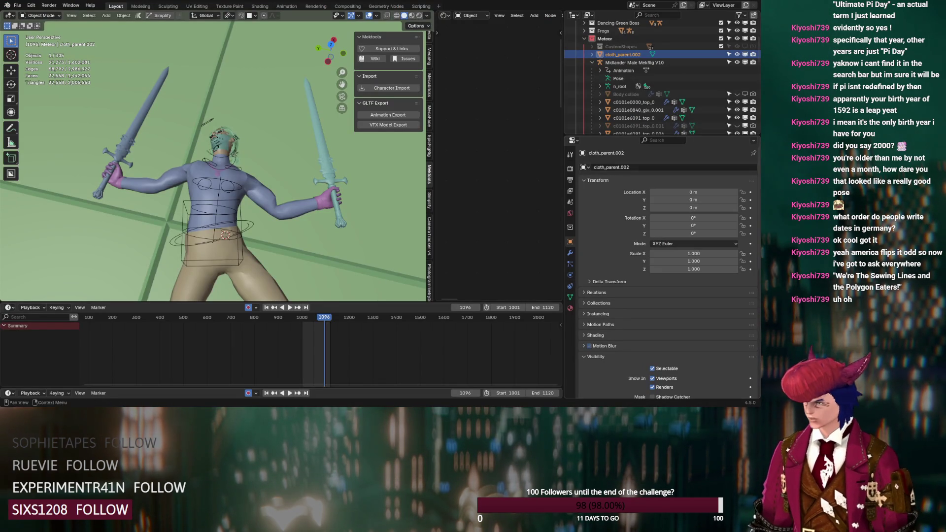
# Select cloth_parent.002 and show its modifiers with the mesh sequence cache settings
pyautogui.click(624, 62)
pyautogui.click(625, 57)
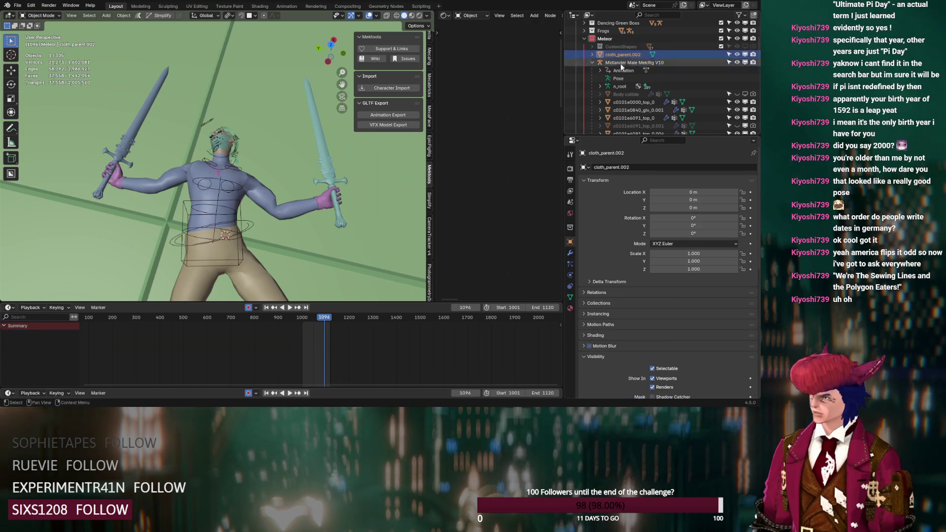
pyautogui.click(570, 255)
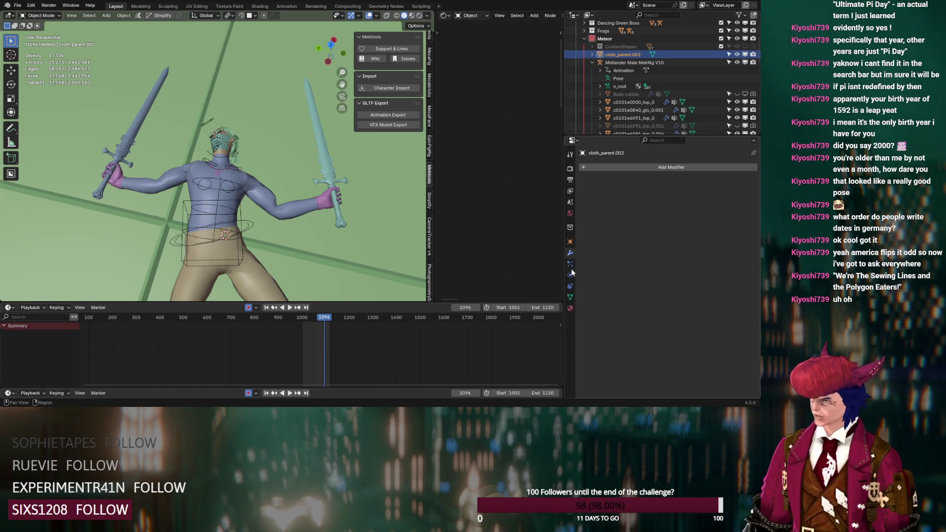
pyautogui.click(570, 264)
pyautogui.click(569, 253)
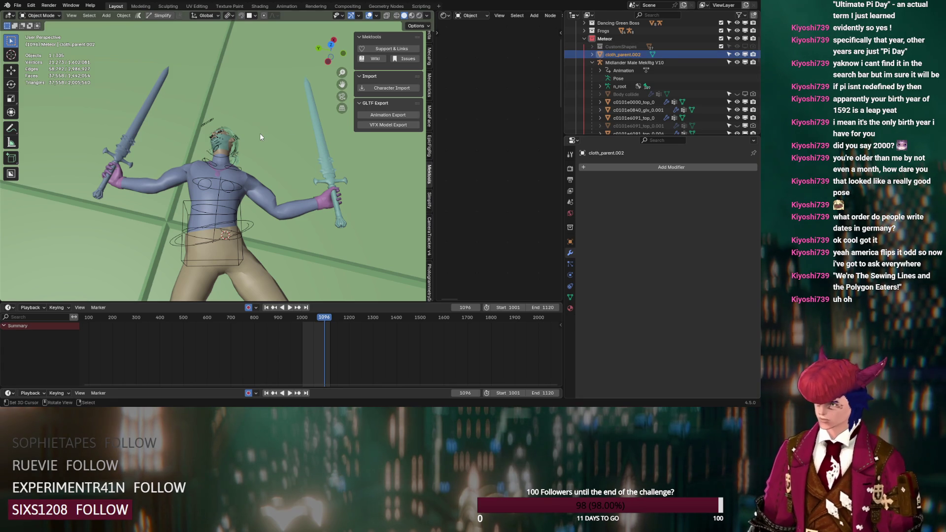
# Delete cloth_parent.002, cancel a File Import, then undo so the shirt drapes the character again
pyautogui.press('Delete')
pyautogui.click(20, 9)
pyautogui.moveTo(31, 118)
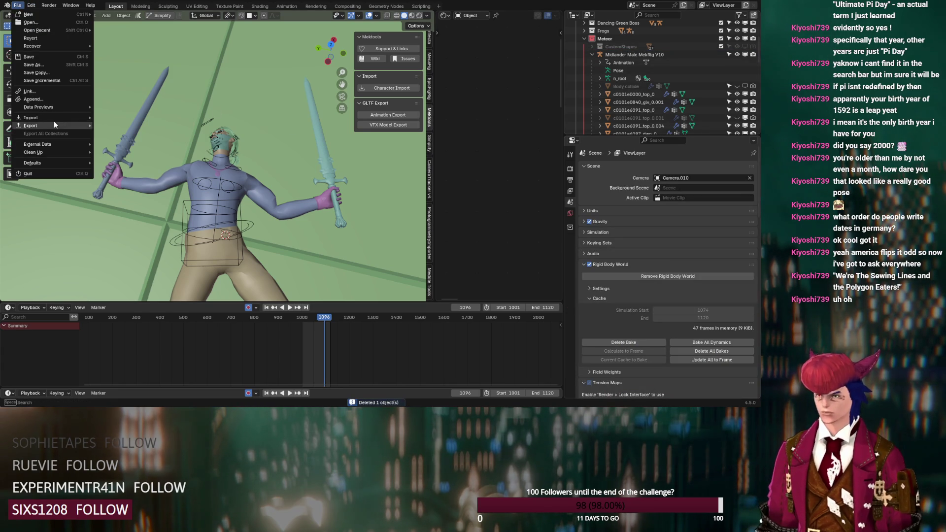
pyautogui.press('Escape')
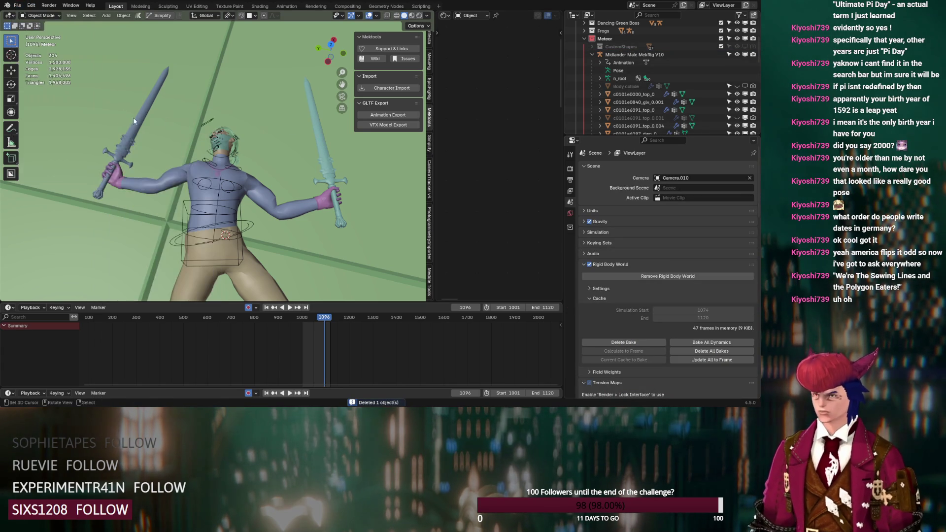
pyautogui.hotkey('ctrl', 'z')
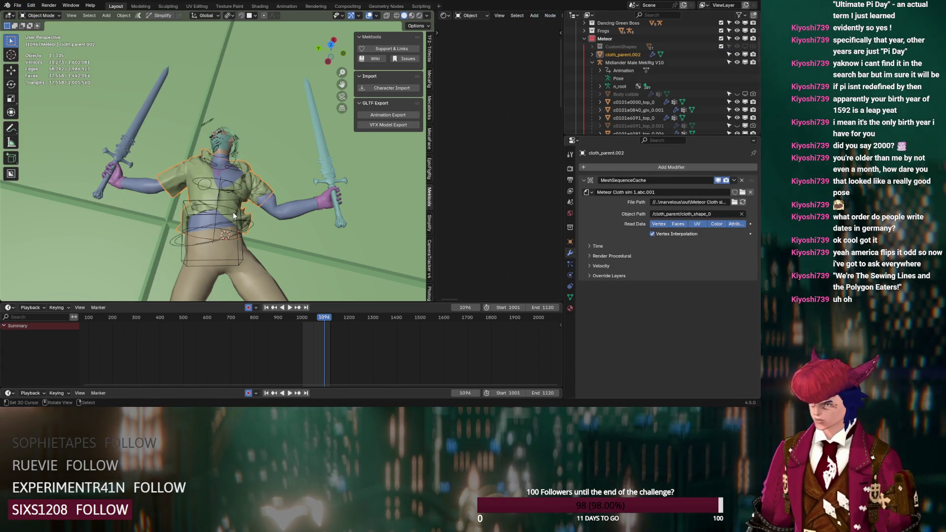
pyautogui.moveTo(235, 180)
pyautogui.mouseDown(button='middle')
pyautogui.moveTo(242, 203)
pyautogui.moveTo(113, 116)
pyautogui.mouseUp(button='middle')
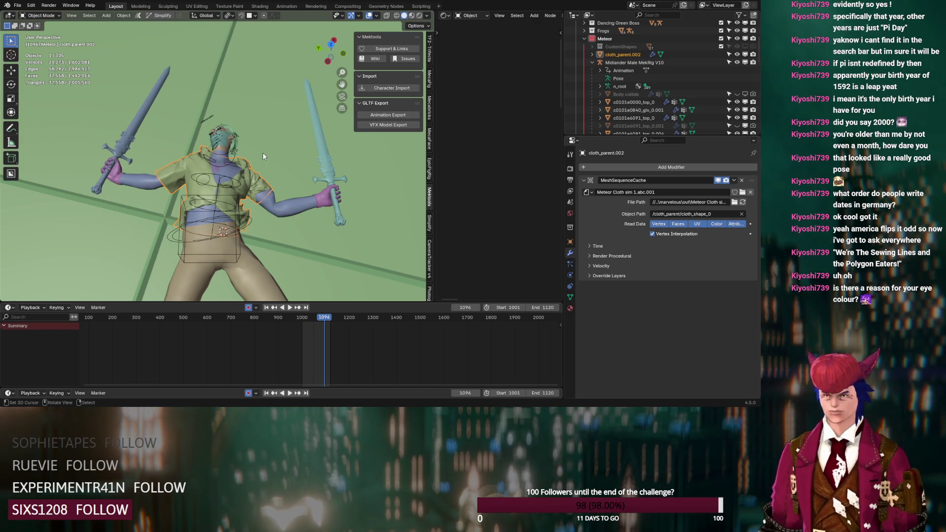
# Check the shirt on the torso from a new angle and save the .blend scene as the v12 file
pyautogui.moveTo(261, 149)
pyautogui.mouseDown(button='middle')
pyautogui.moveTo(245, 162)
pyautogui.moveTo(191, 165)
pyautogui.moveTo(196, 146)
pyautogui.mouseUp(button='middle')
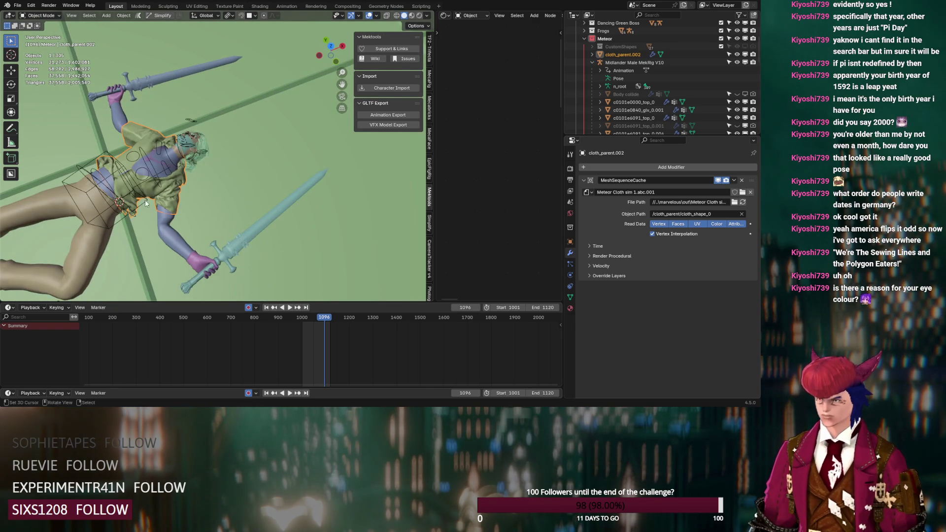
pyautogui.scroll(2, 208, 197)
pyautogui.scroll(1, 209, 198)
pyautogui.scroll(1, 208, 197)
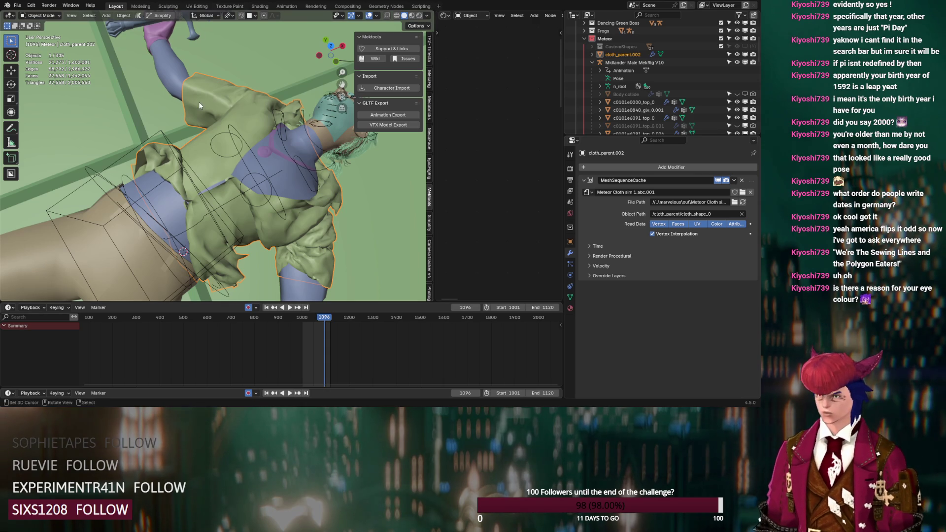
pyautogui.hotkey('ctrl', 's')
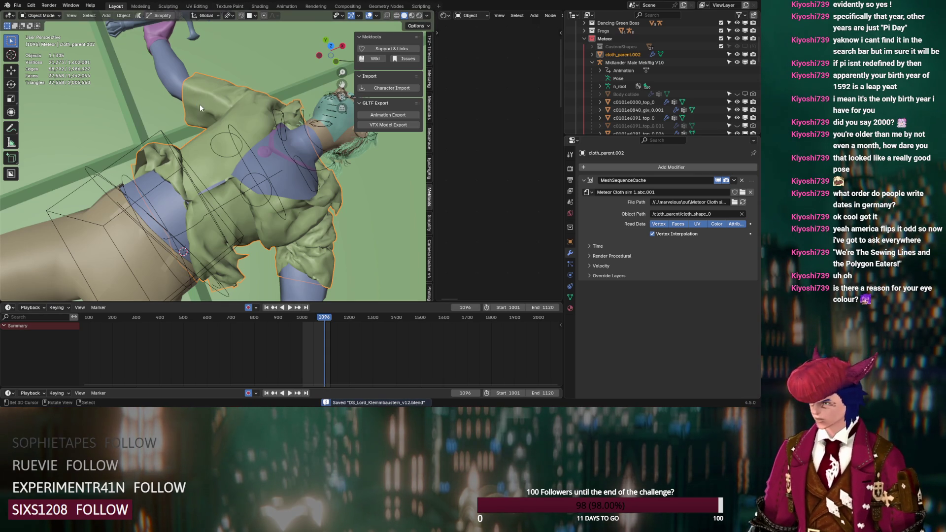
# Add a Subdivision Surface modifier to the shirt with render level 1
pyautogui.click(586, 179)
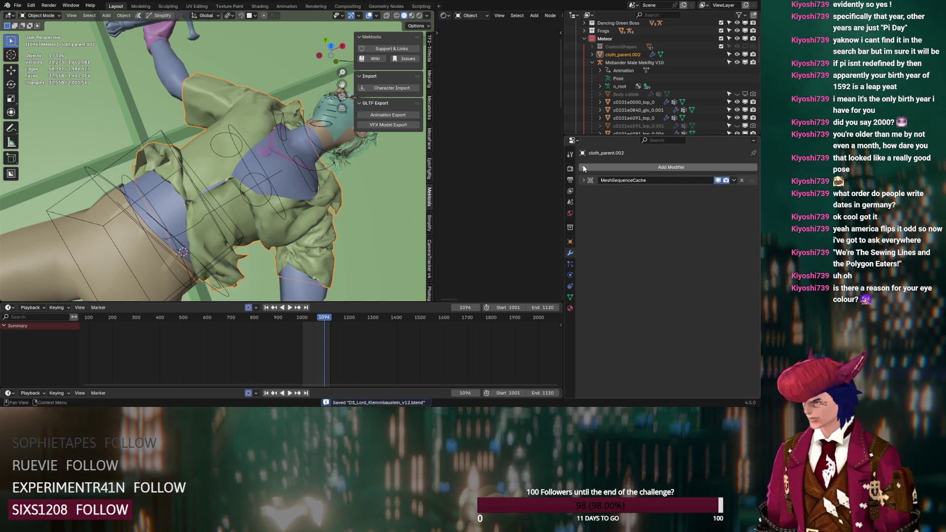
pyautogui.click(583, 167)
pyautogui.press('space')
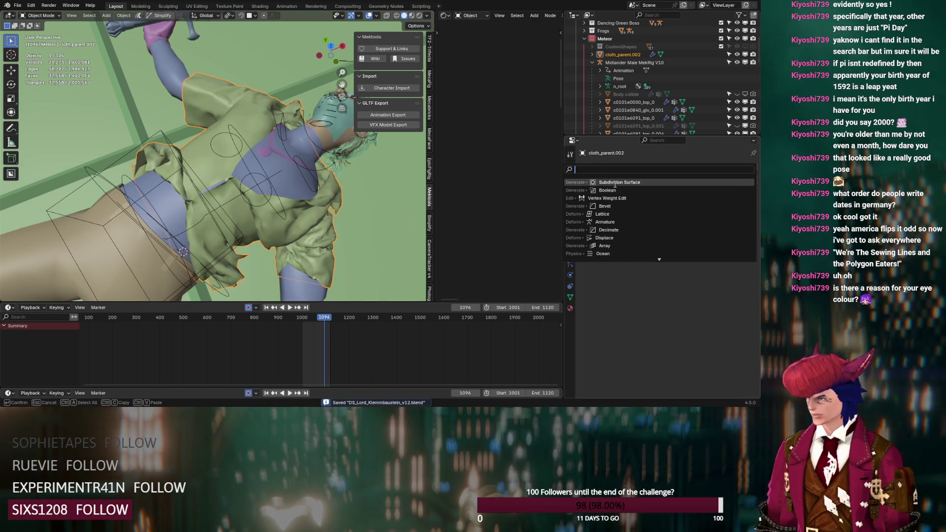
pyautogui.click(614, 184)
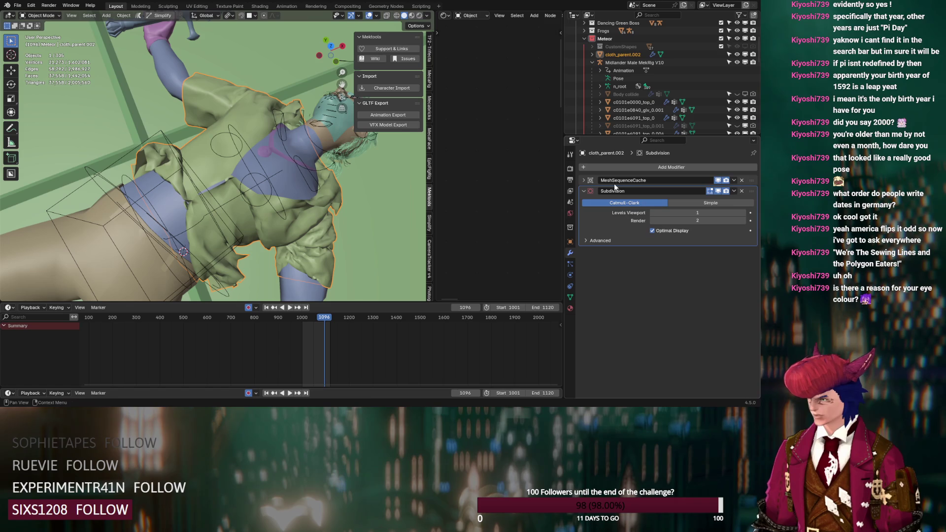
pyautogui.click(652, 221)
pyautogui.moveTo(354, 215)
pyautogui.mouseDown(button='middle')
pyautogui.moveTo(278, 153)
pyautogui.moveTo(268, 177)
pyautogui.mouseUp(button='middle')
pyautogui.scroll(5, 277, 153)
pyautogui.scroll(-5, 282, 156)
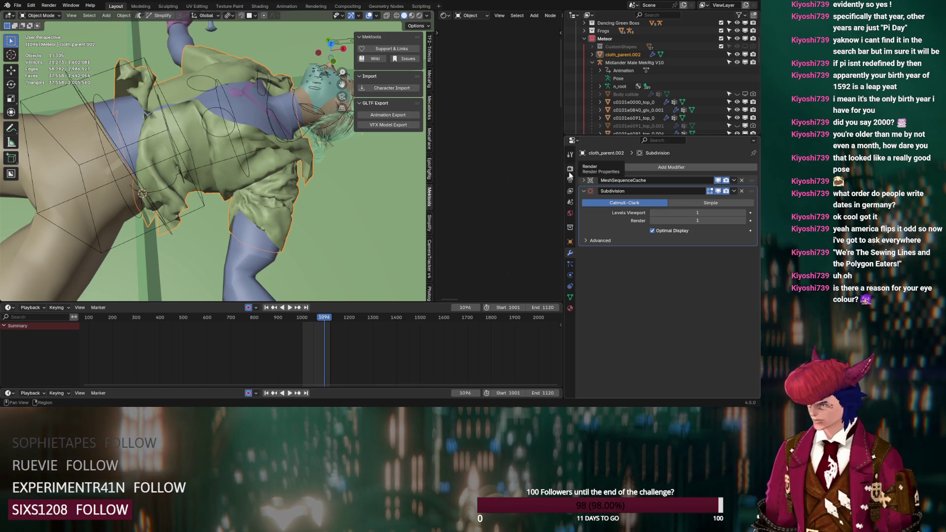
# Raise the Simplify viewport Max Subdivision from 0 to 1 in Render Properties
pyautogui.click(569, 170)
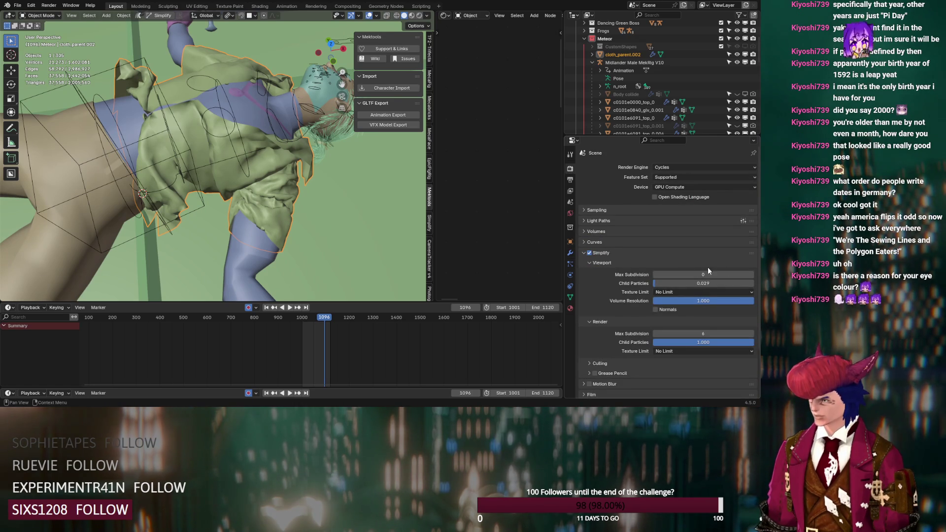
pyautogui.moveTo(750, 277)
pyautogui.mouseDown()
pyautogui.moveTo(721, 304)
pyautogui.moveTo(625, 304)
pyautogui.mouseUp()
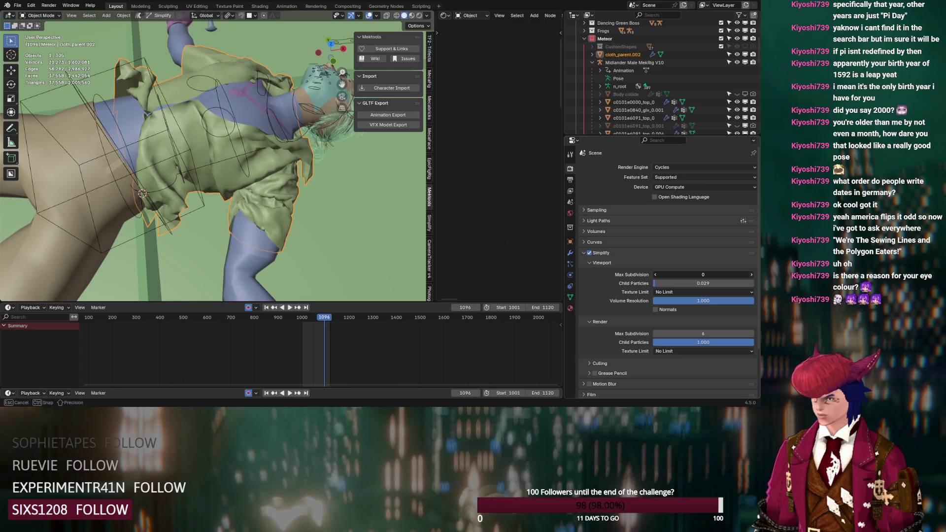
pyautogui.moveTo(703, 274); pyautogui.dragTo(625, 304)
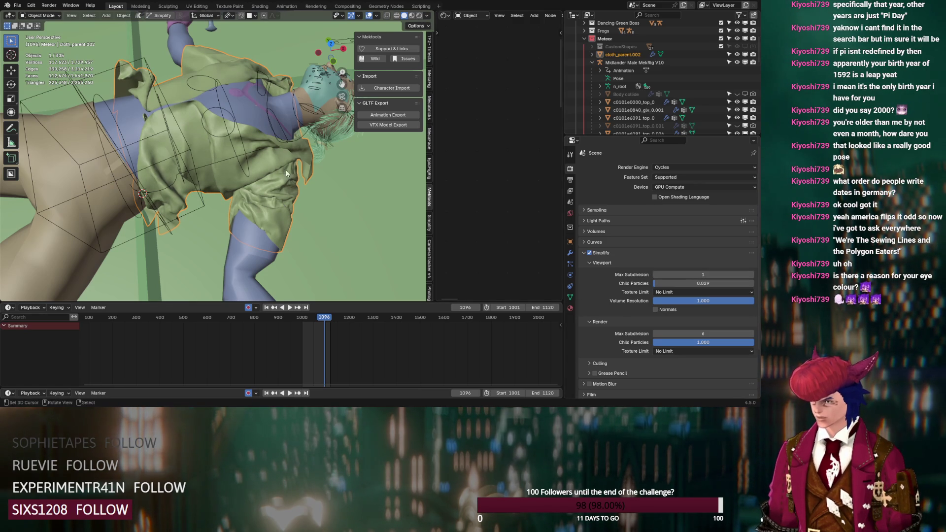
pyautogui.click(569, 252)
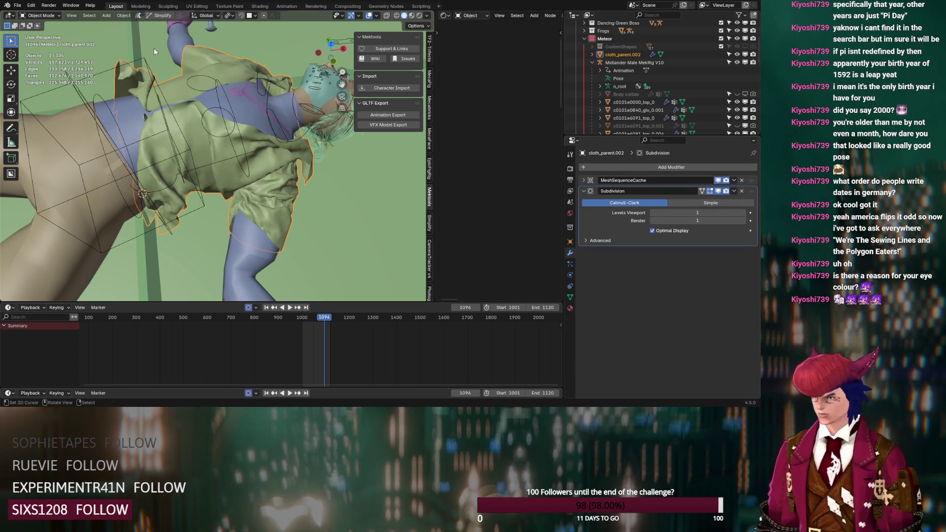
pyautogui.click(122, 15)
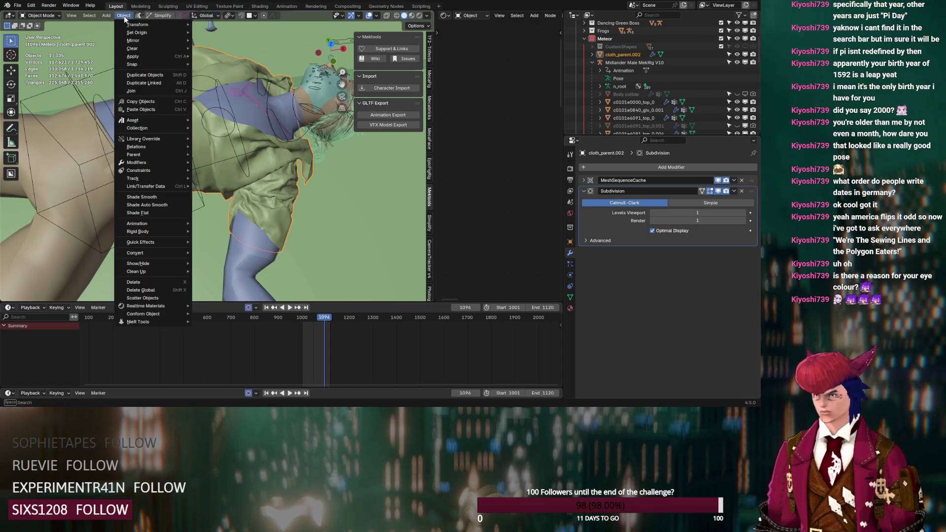
# Shade the shirt smooth and create a new material, Material.001, for it
pyautogui.click(141, 197)
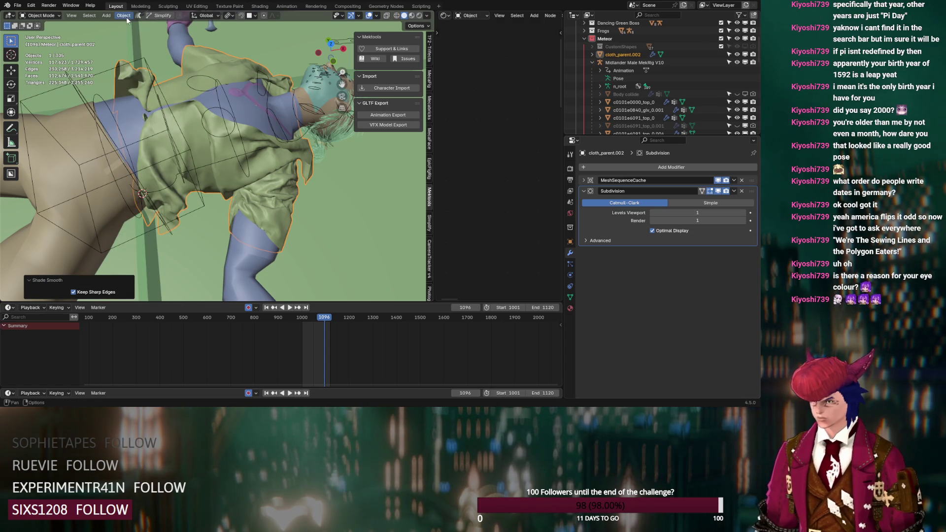
pyautogui.moveTo(226, 150)
pyautogui.mouseDown(button='middle')
pyautogui.moveTo(228, 140)
pyautogui.moveTo(229, 148)
pyautogui.mouseUp(button='middle')
pyautogui.click(573, 308)
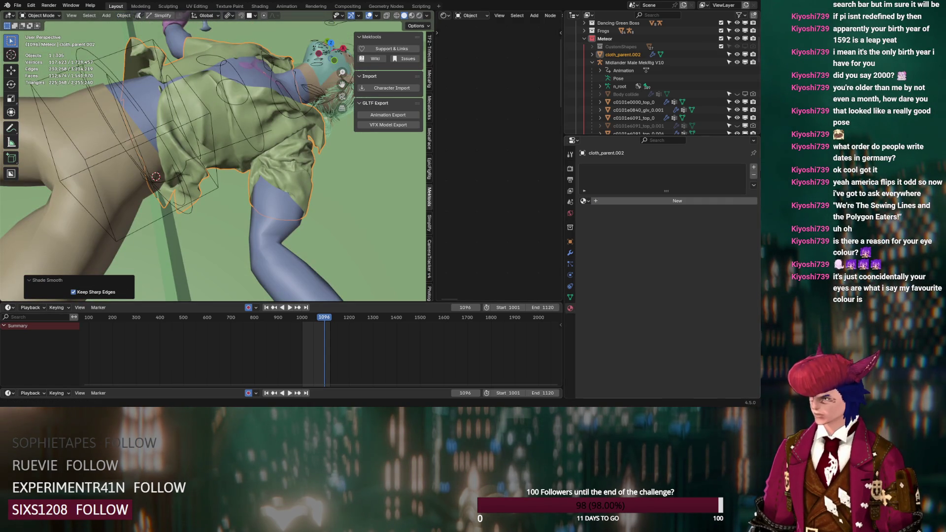
pyautogui.click(705, 198)
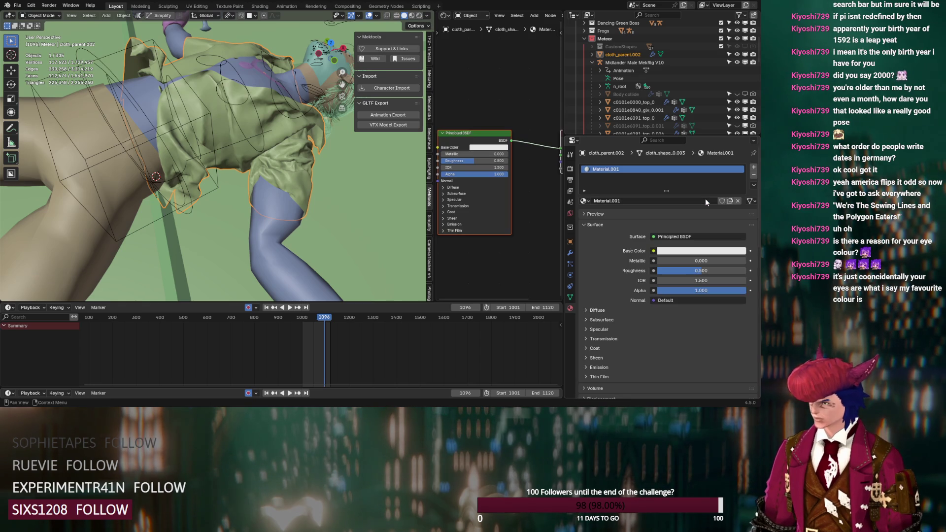
# Darken the material's base colour to a darker grey by lowering its Value
pyautogui.click(488, 147)
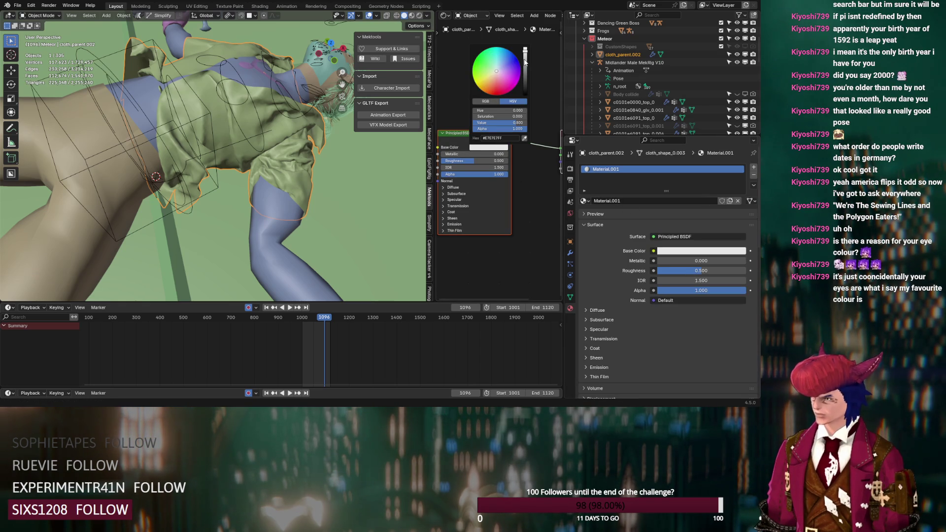
pyautogui.moveTo(525, 62); pyautogui.dragTo(525, 59)
pyautogui.moveTo(306, 142); pyautogui.dragTo(306, 156, button='middle')
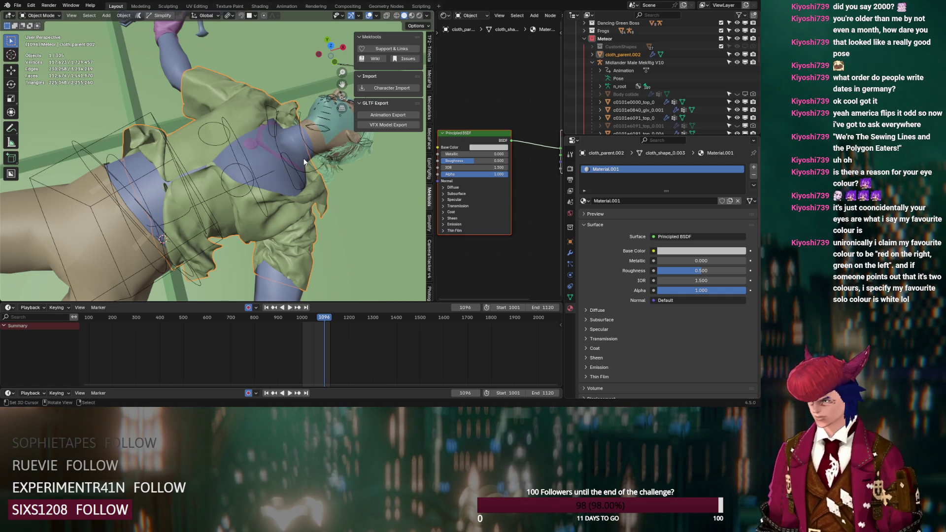
pyautogui.moveTo(304, 162)
pyautogui.mouseDown(button='middle')
pyautogui.moveTo(279, 174)
pyautogui.moveTo(236, 167)
pyautogui.moveTo(222, 144)
pyautogui.moveTo(192, 157)
pyautogui.mouseUp(button='middle')
pyautogui.moveTo(213, 162); pyautogui.dragTo(256, 161, button='middle')
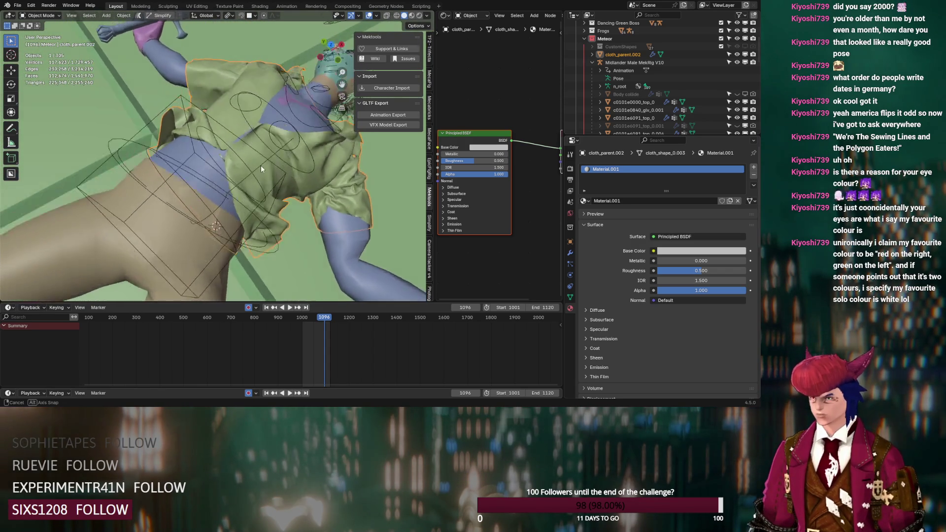
pyautogui.moveTo(256, 162)
pyautogui.mouseDown(button='middle')
pyautogui.moveTo(259, 174)
pyautogui.moveTo(220, 157)
pyautogui.moveTo(237, 159)
pyautogui.mouseUp(button='middle')
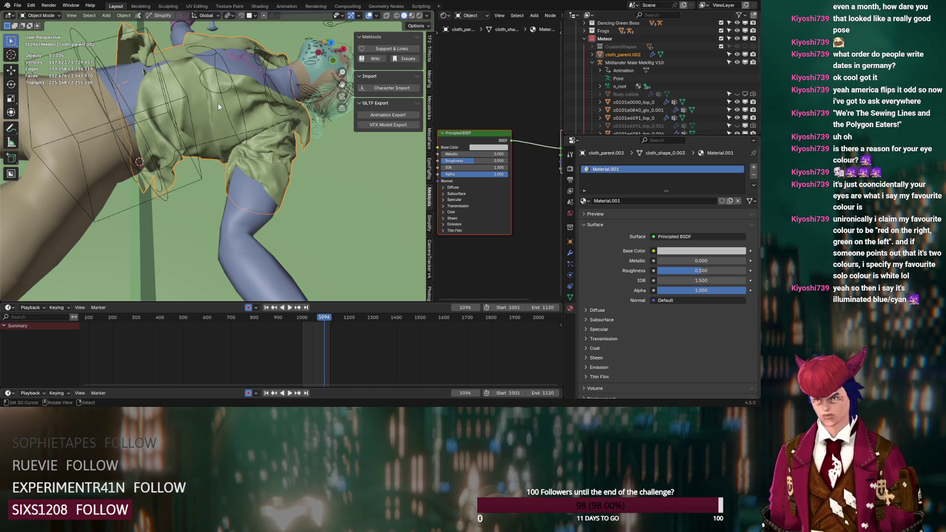
pyautogui.click(571, 171)
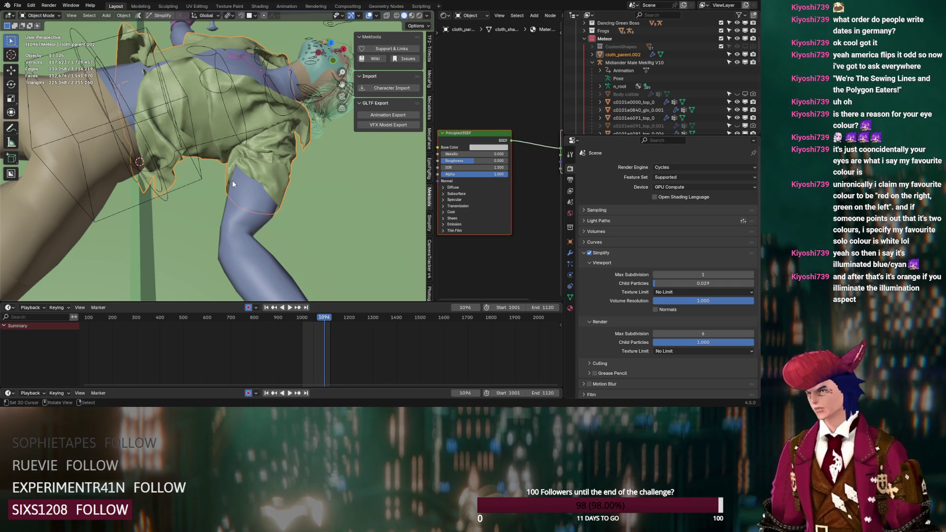
# Set viewport Max Subdivision back to 0 and widen the shader node area
pyautogui.click(657, 275)
pyautogui.moveTo(213, 150); pyautogui.dragTo(207, 166, button='middle')
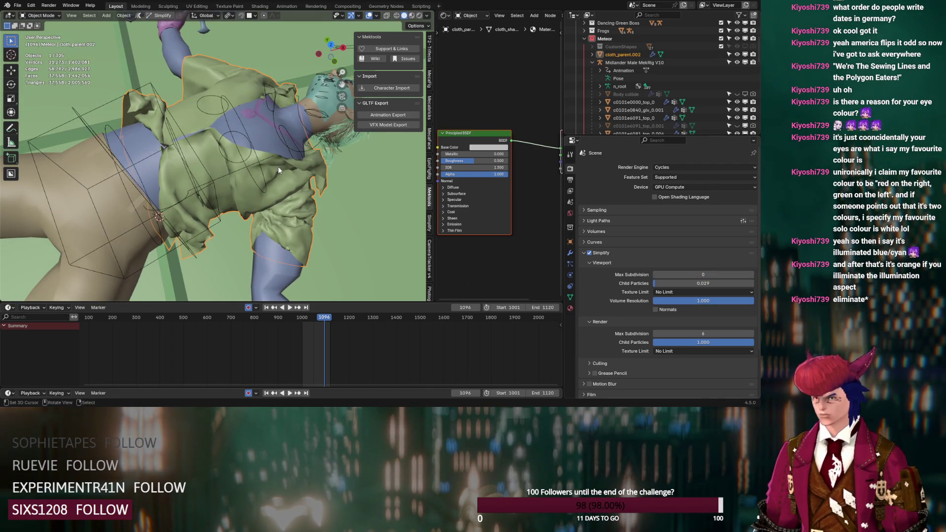
pyautogui.moveTo(428, 101); pyautogui.dragTo(380, 101)
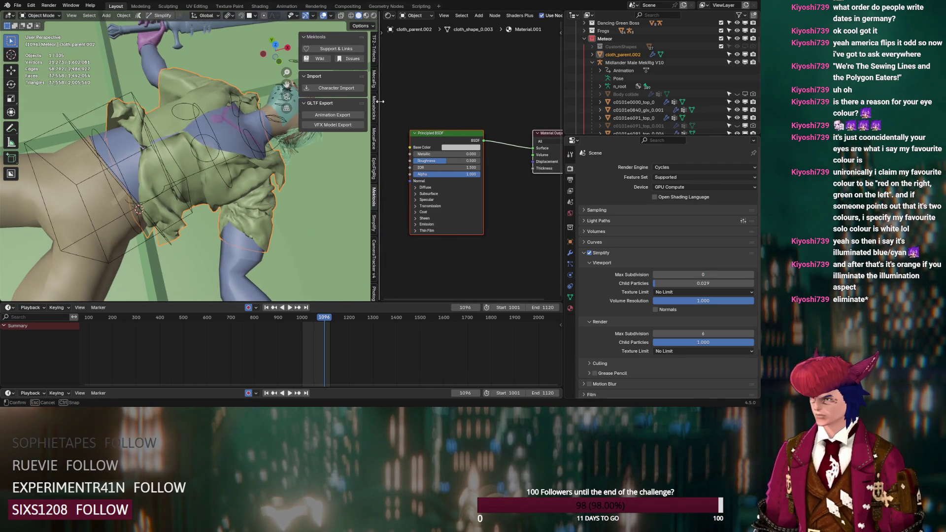
pyautogui.click(390, 15)
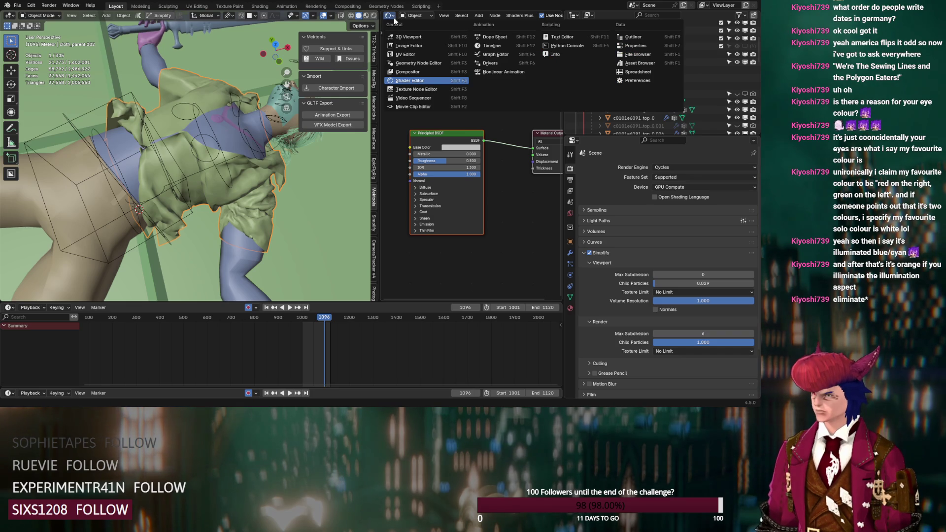
pyautogui.click(10, 15)
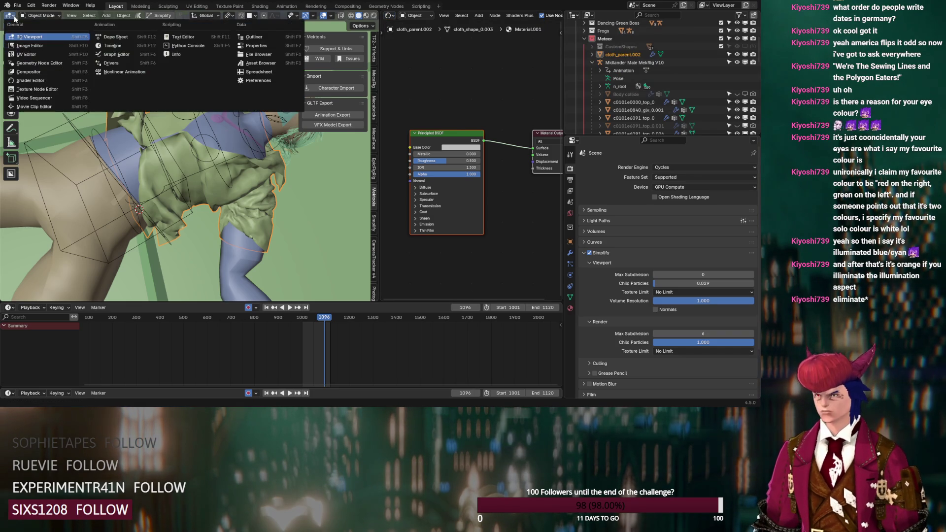
# Turn the viewport area into an Asset Browser and browse the Material, Merchant Assets and Clay Doh catalogs
pyautogui.click(261, 64)
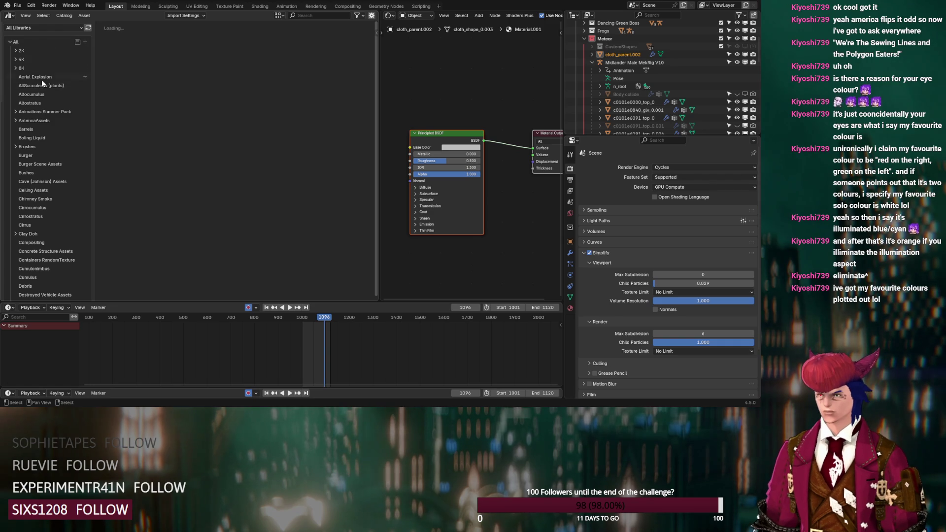
pyautogui.scroll(-10, 42, 80)
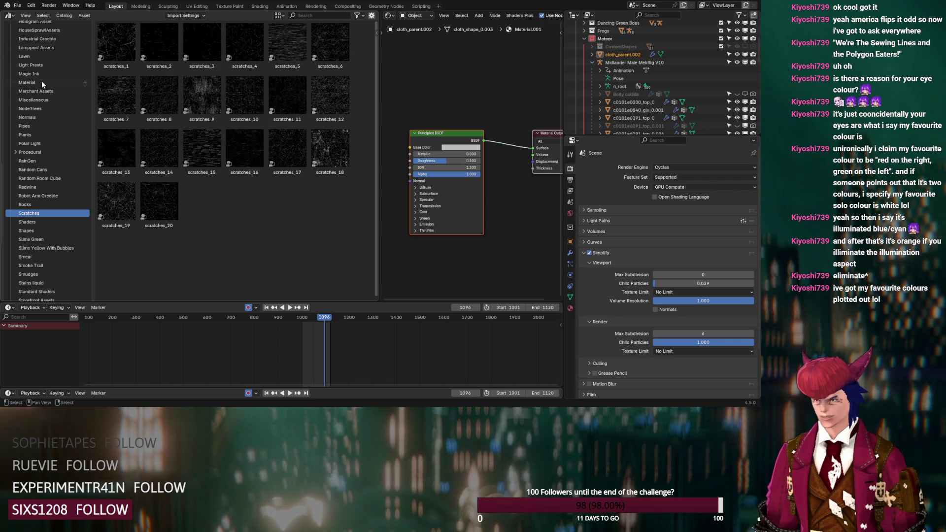
pyautogui.click(57, 82)
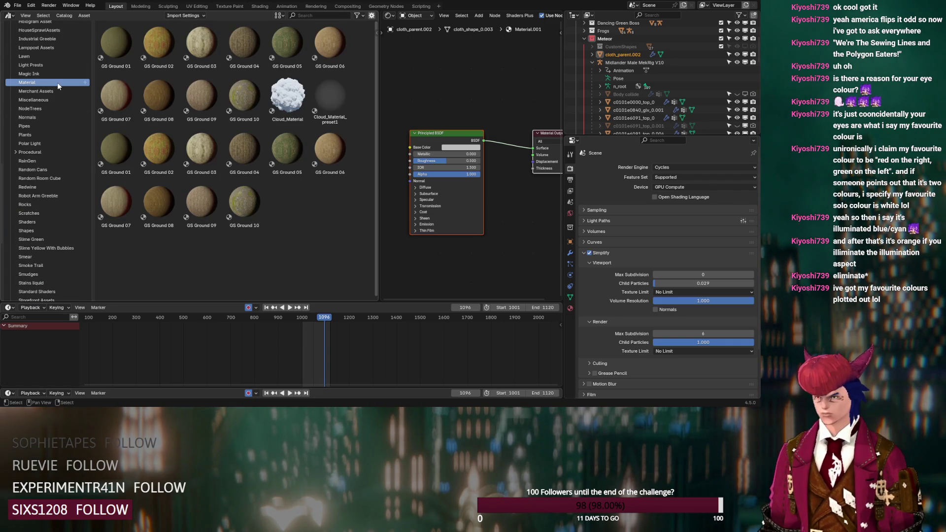
pyautogui.click(59, 89)
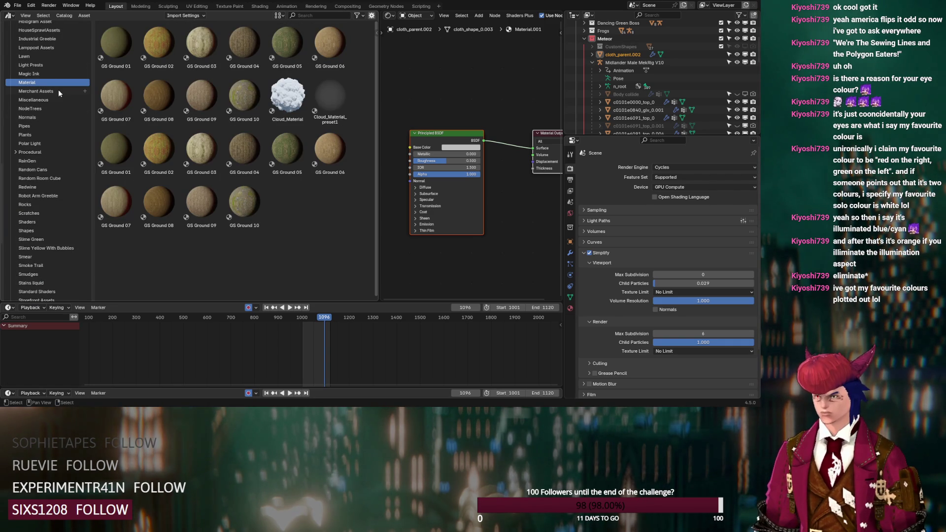
pyautogui.click(56, 84)
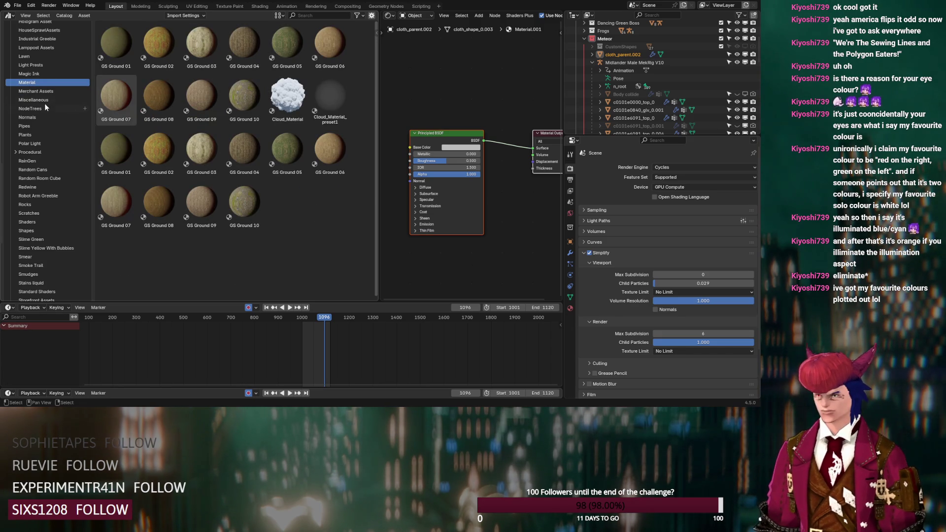
pyautogui.scroll(-2, 44, 105)
pyautogui.scroll(-2, 45, 109)
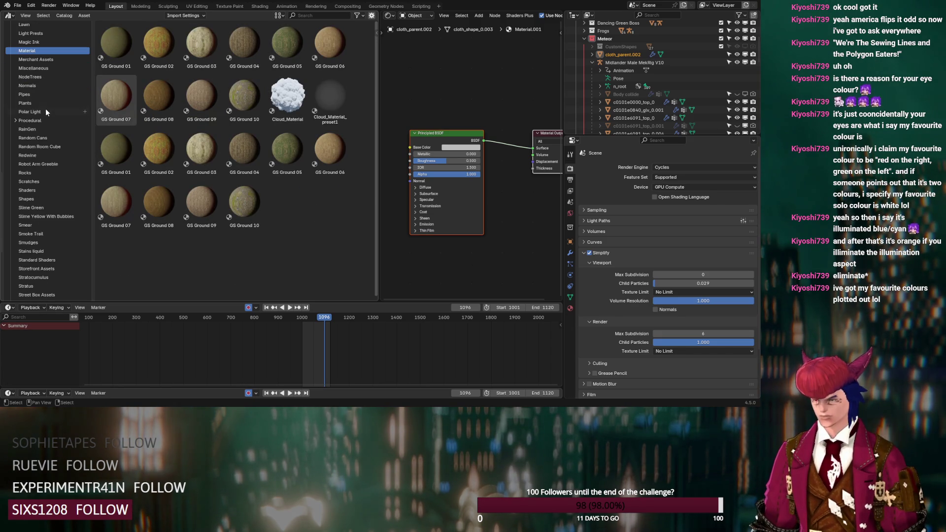
pyautogui.scroll(5, 52, 128)
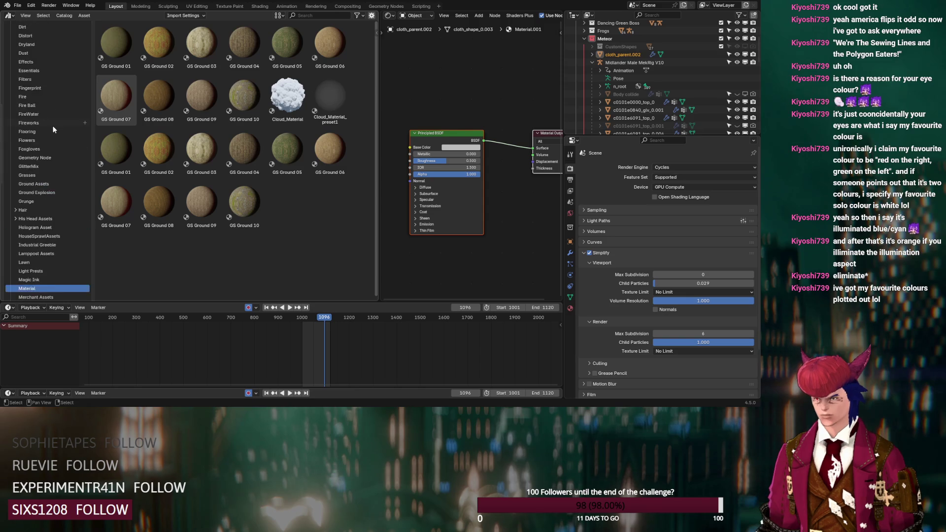
pyautogui.scroll(5, 52, 127)
pyautogui.scroll(4, 53, 129)
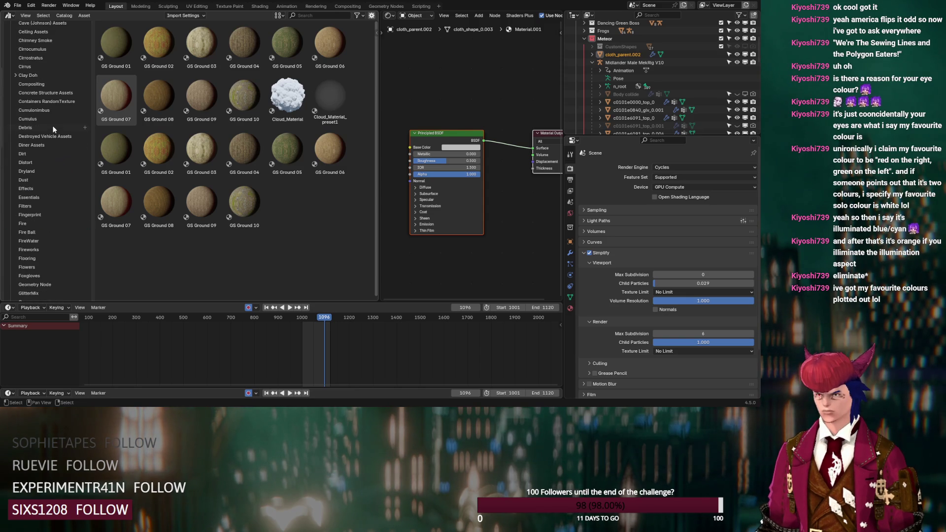
pyautogui.click(50, 75)
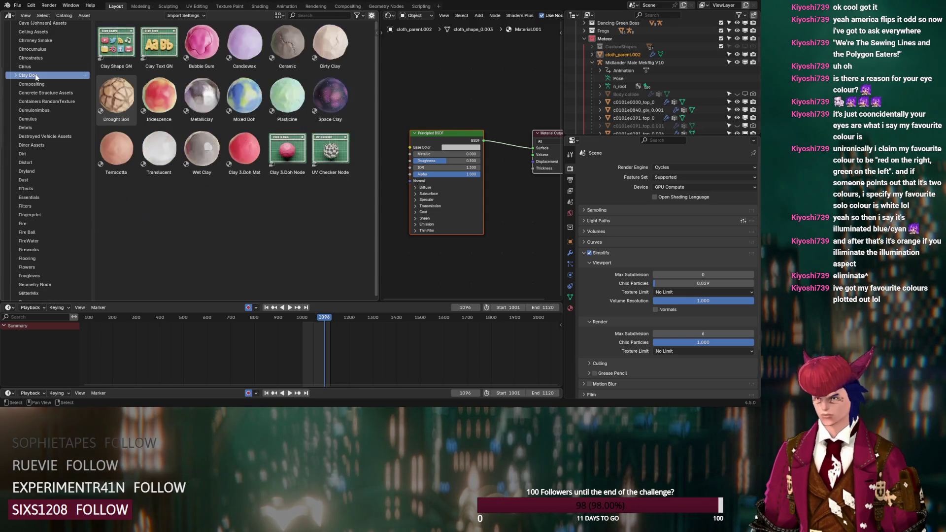
pyautogui.scroll(2, 47, 111)
pyautogui.scroll(1, 48, 113)
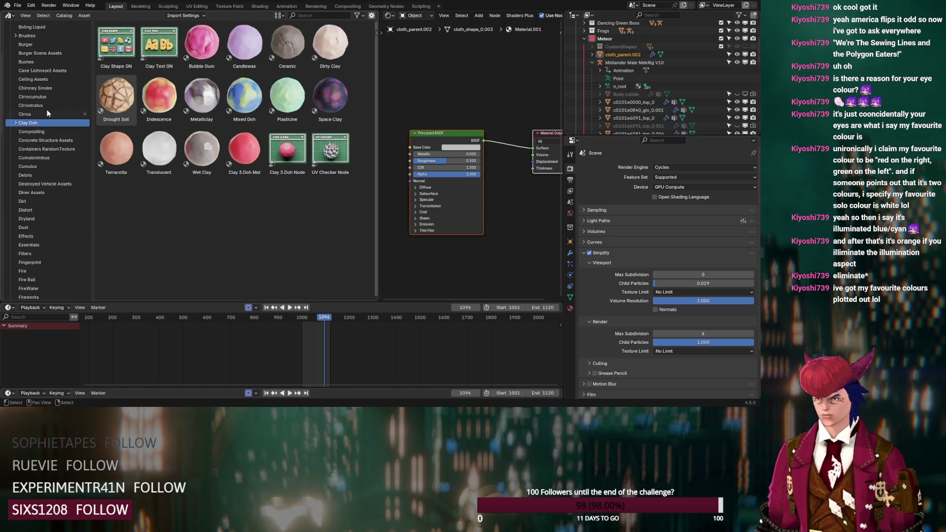
pyautogui.scroll(-4, 47, 113)
pyautogui.scroll(-3, 47, 112)
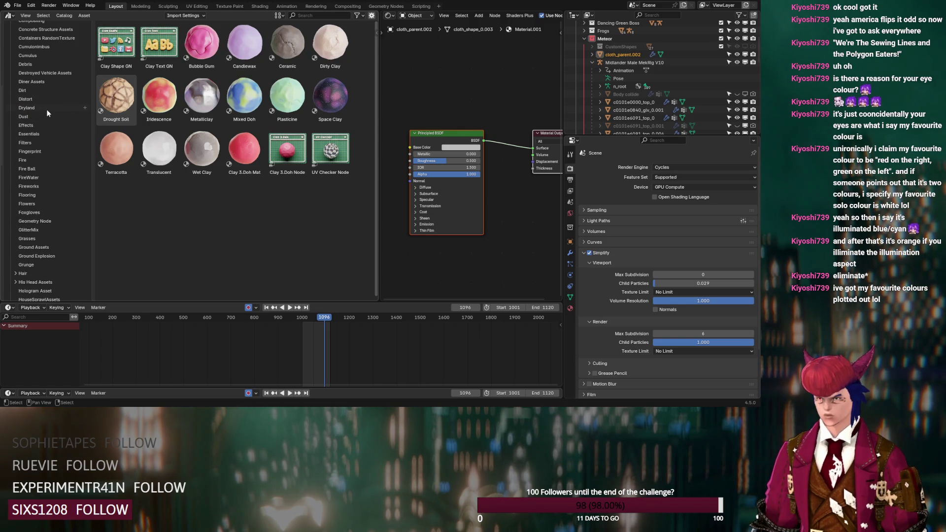
pyautogui.scroll(-5, 47, 112)
pyautogui.scroll(-5, 47, 113)
pyautogui.scroll(-5, 47, 112)
pyautogui.scroll(-3, 48, 113)
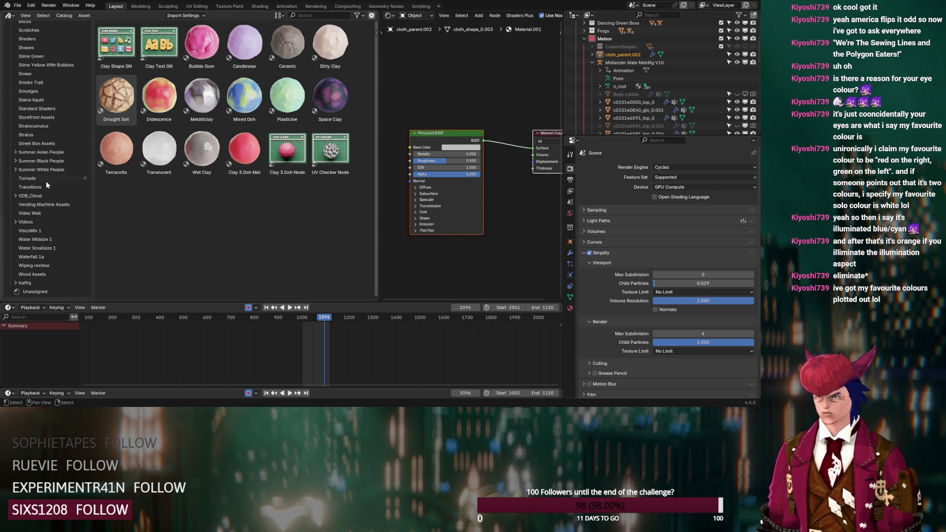
pyautogui.scroll(10, 49, 205)
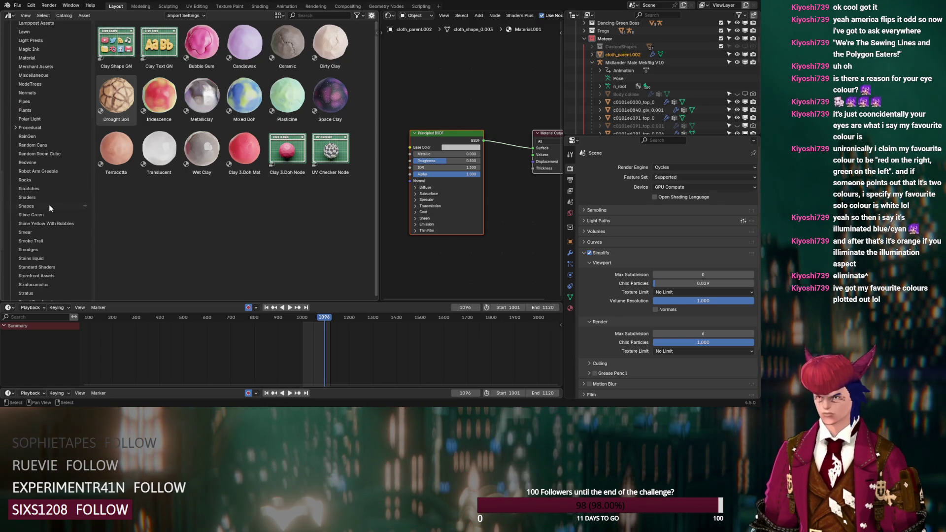
# Browse the Procedural sub-catalogs (Grids, Lighting Arrays, Windows & Blinds, RainGen, Robot Arm Greeble), ending on the 2K catalog
pyautogui.click(15, 128)
pyautogui.click(31, 136)
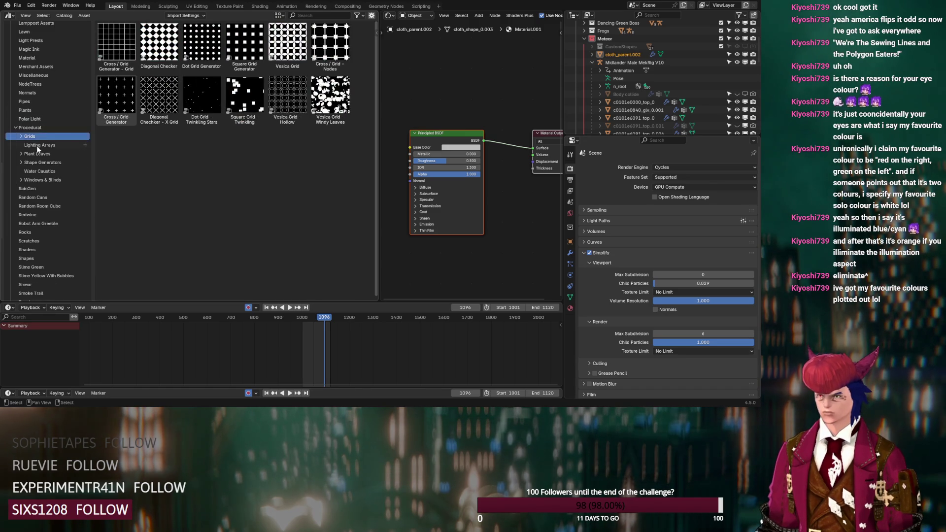
pyautogui.click(37, 145)
pyautogui.click(41, 180)
pyautogui.click(39, 197)
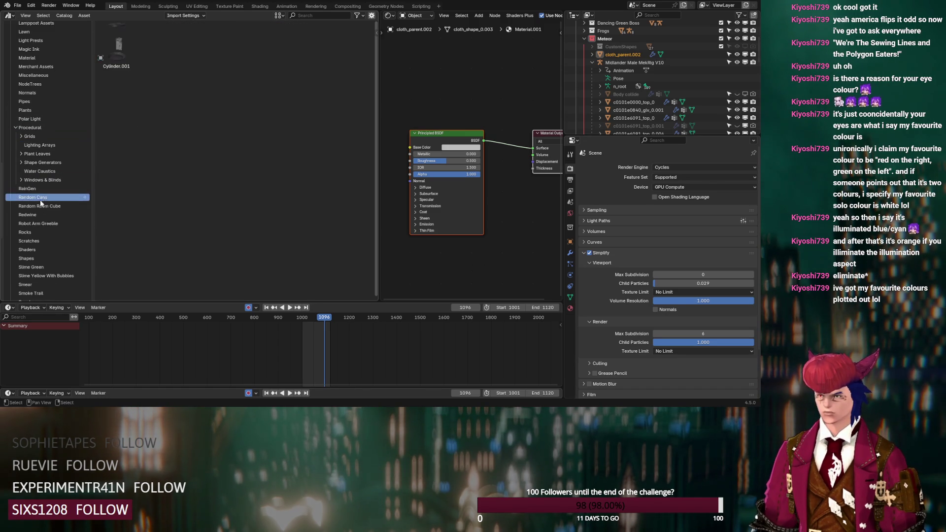
pyautogui.click(41, 223)
pyautogui.scroll(-2, 45, 225)
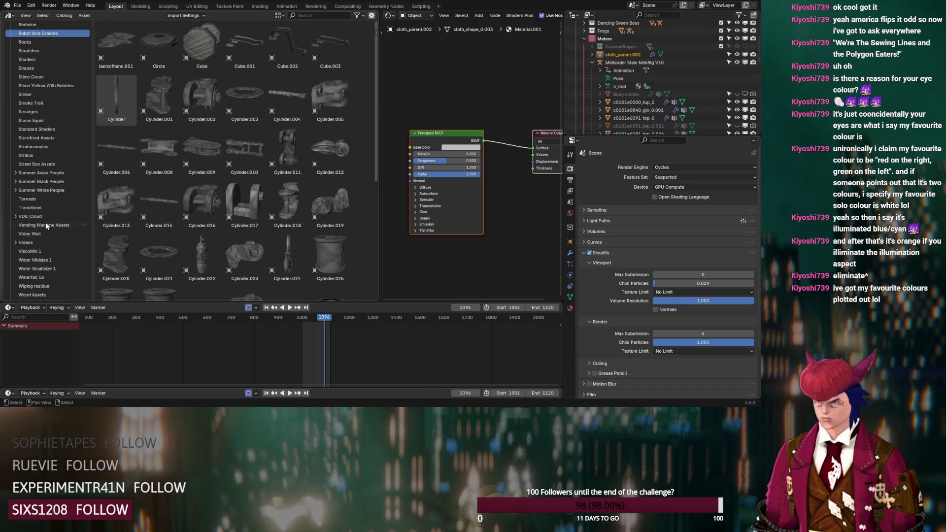
pyautogui.scroll(-2, 45, 222)
pyautogui.scroll(10, 45, 221)
pyautogui.scroll(5, 47, 219)
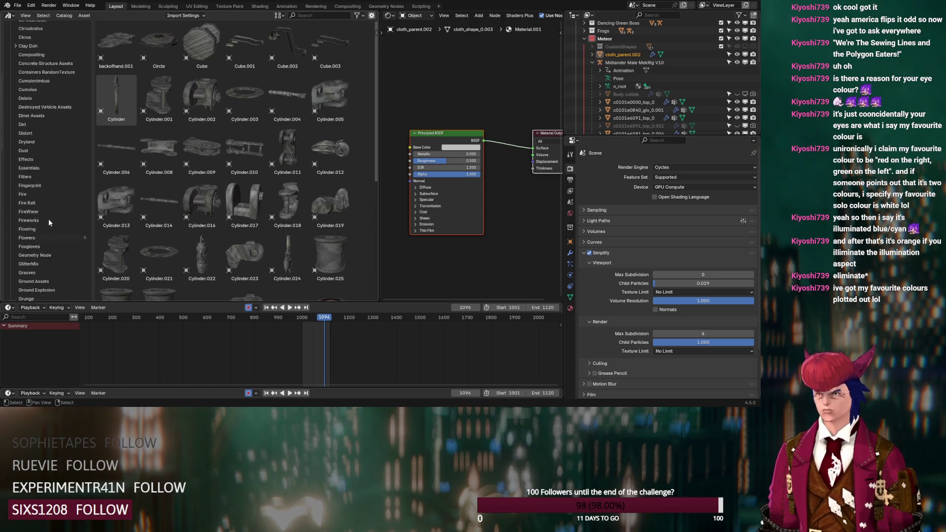
pyautogui.scroll(10, 48, 219)
pyautogui.click(33, 50)
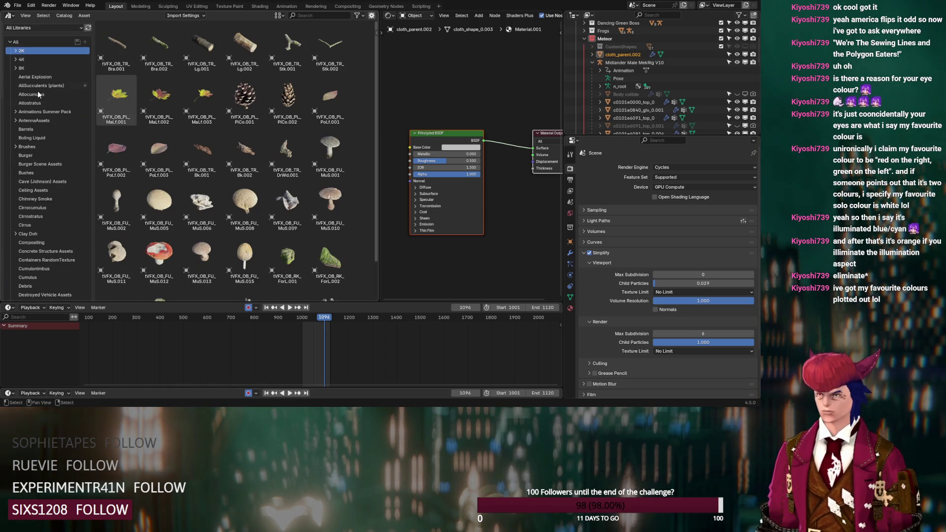
# Browse Animations Summer Pack, leave AntennaAssets displayed, and bring up the area's editor types
pyautogui.click(50, 110)
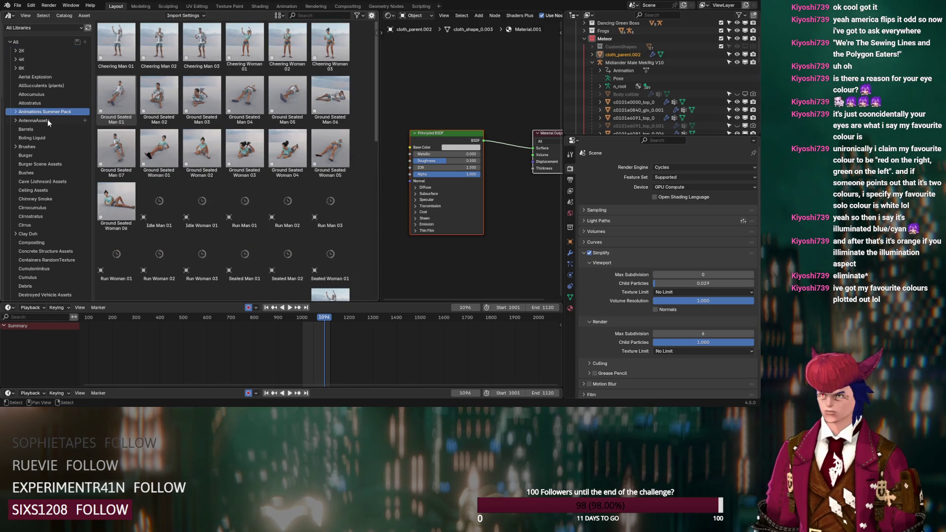
pyautogui.click(46, 121)
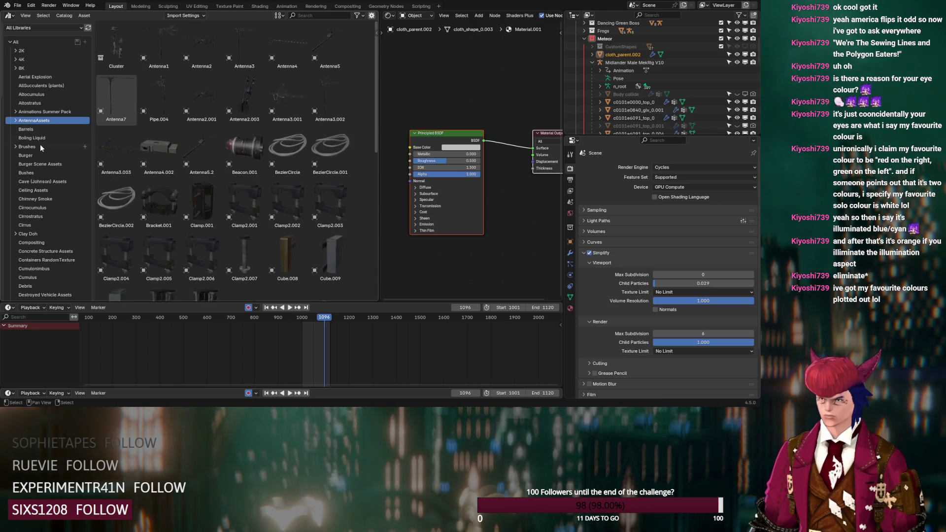
pyautogui.scroll(-2, 41, 166)
pyautogui.scroll(-2, 51, 186)
pyautogui.scroll(-5, 51, 187)
pyautogui.scroll(-5, 52, 186)
pyautogui.scroll(-5, 50, 186)
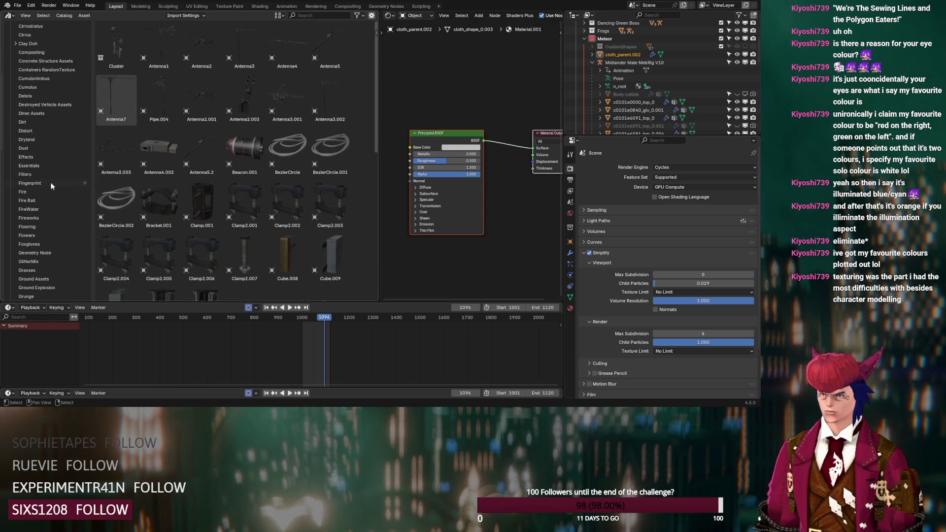
pyautogui.scroll(-5, 50, 186)
pyautogui.scroll(-8, 51, 187)
pyautogui.scroll(-8, 51, 191)
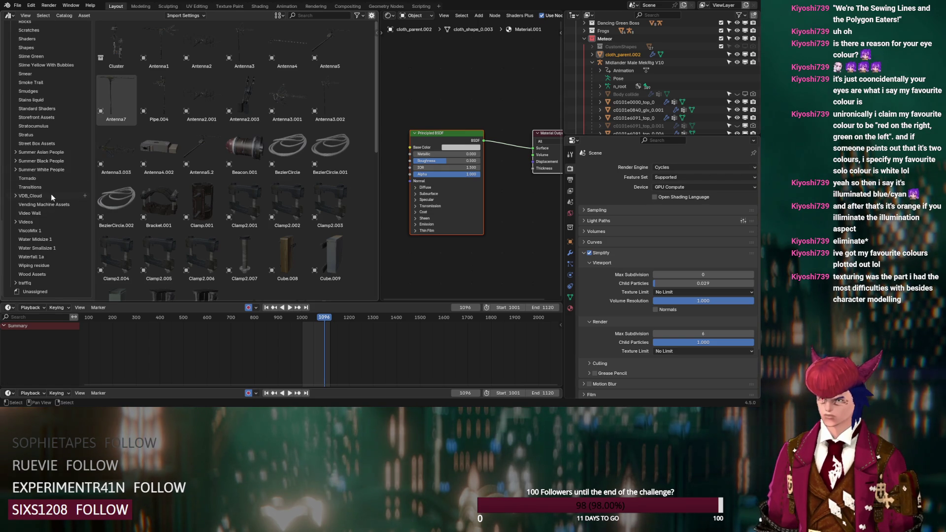
pyautogui.scroll(7, 51, 193)
pyautogui.scroll(7, 53, 193)
pyautogui.scroll(7, 54, 190)
pyautogui.scroll(5, 54, 191)
pyautogui.scroll(5, 54, 188)
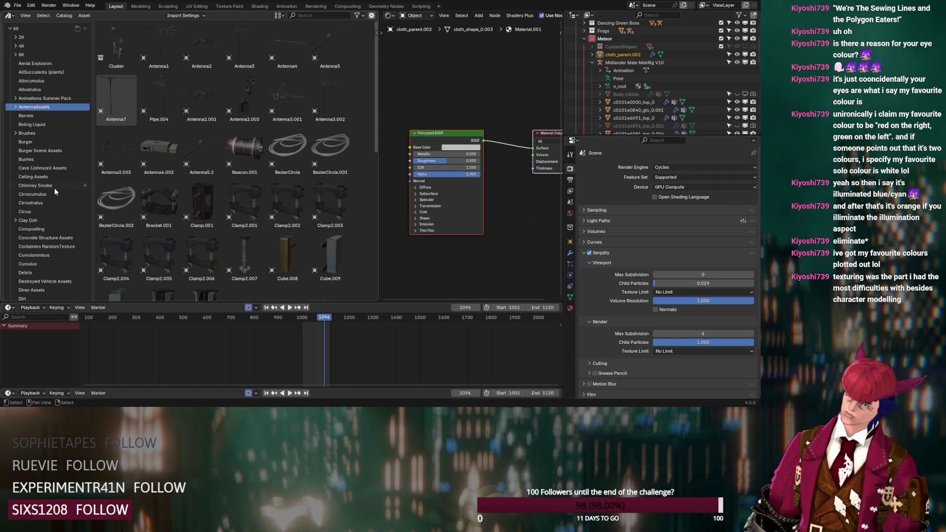
pyautogui.scroll(1, 55, 188)
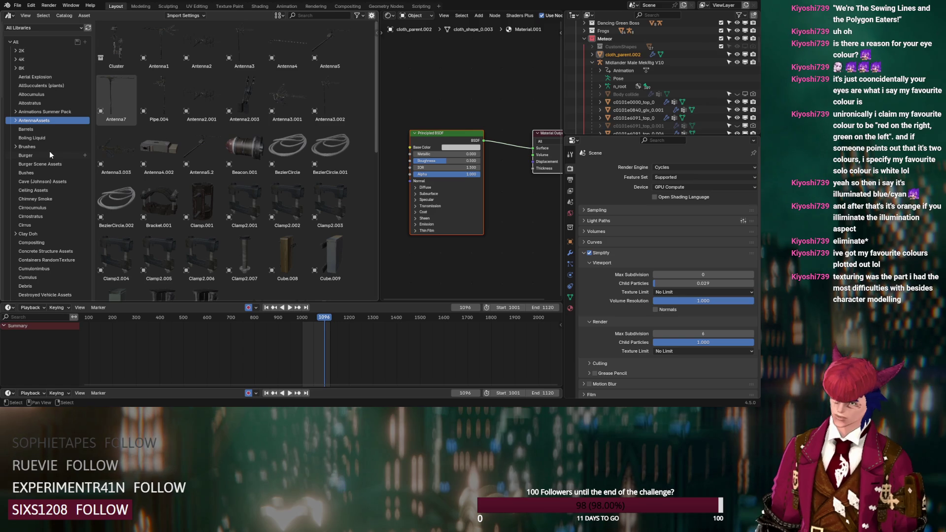
pyautogui.click(9, 14)
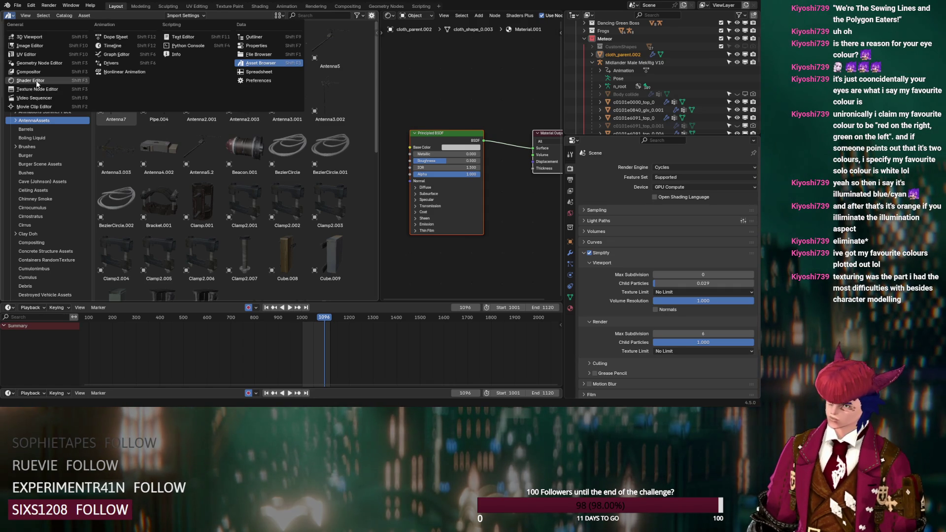
# Turn the asset area back into a 3D viewport and untick BgParts, Lights and SharedGroups in the Outliner
pyautogui.click(36, 81)
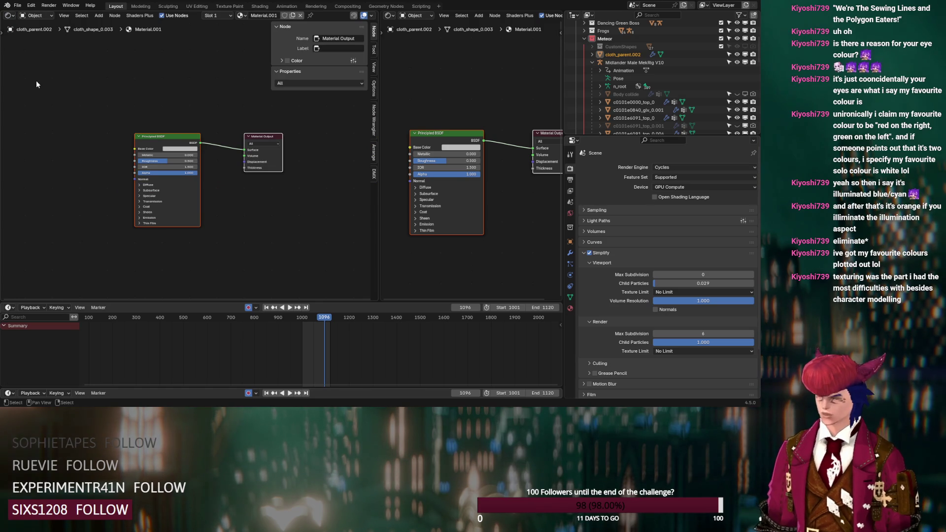
pyautogui.hotkey('shift', 'F5')
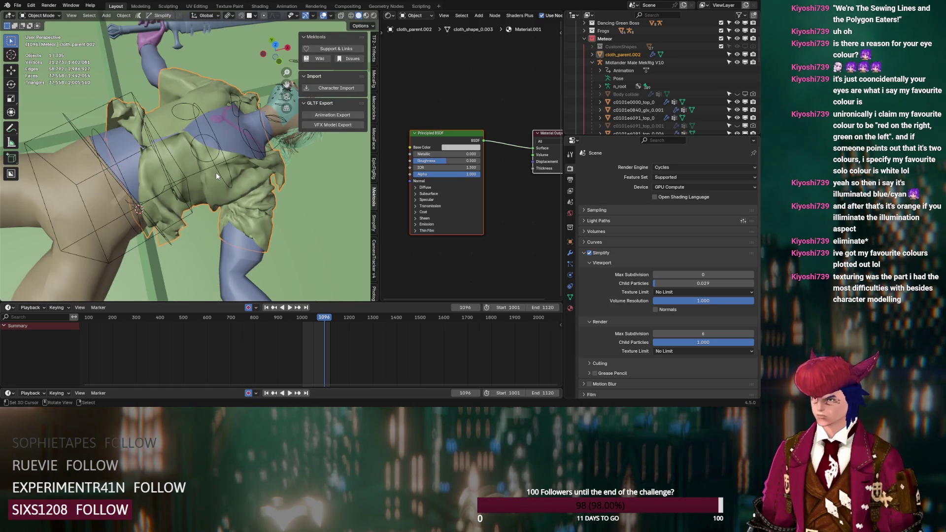
pyautogui.scroll(3, 597, 57)
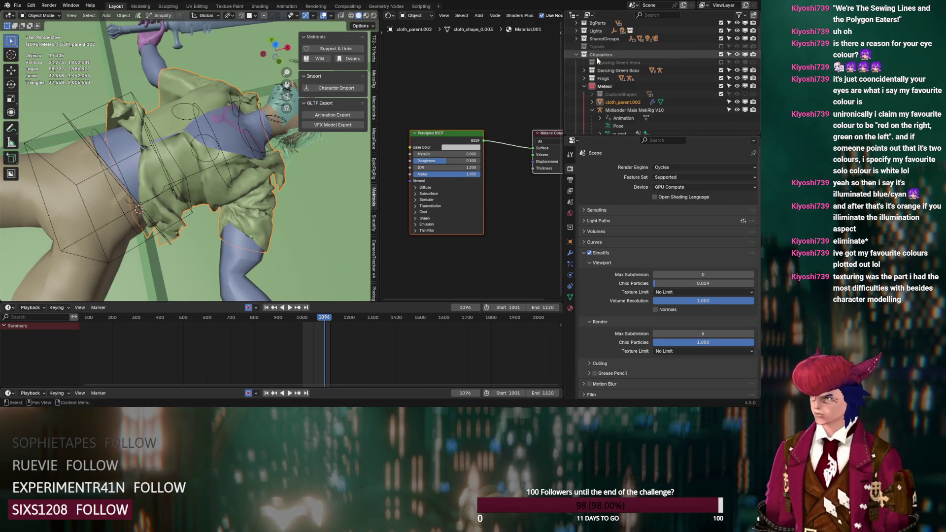
pyautogui.click(584, 88)
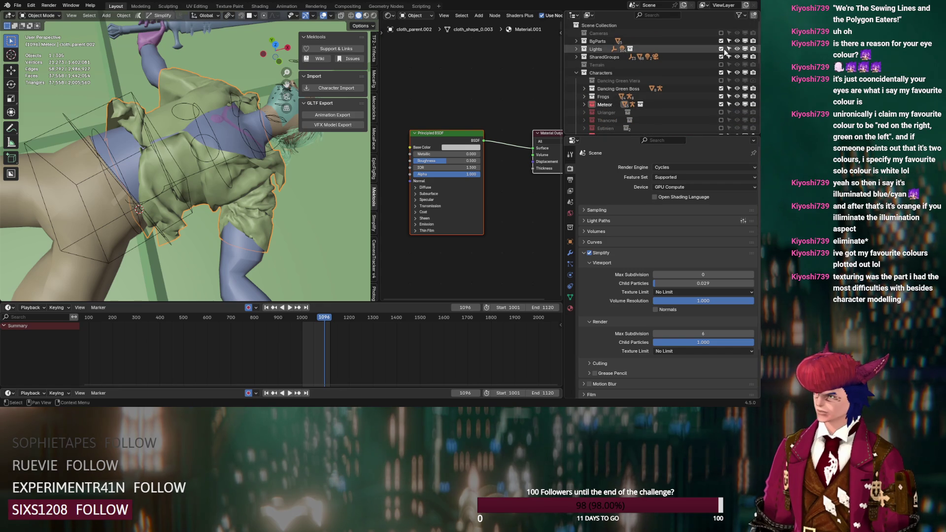
pyautogui.scroll(2, 687, 67)
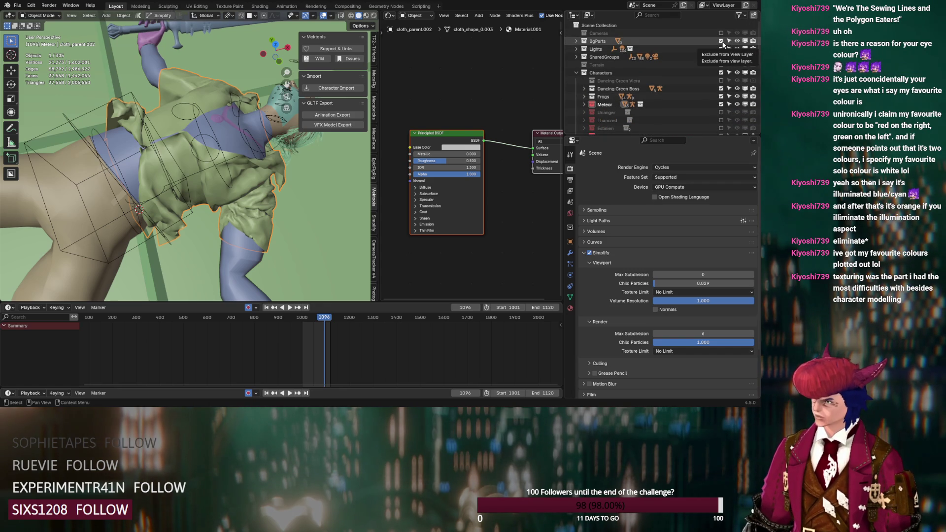
pyautogui.moveTo(721, 41); pyautogui.dragTo(720, 56)
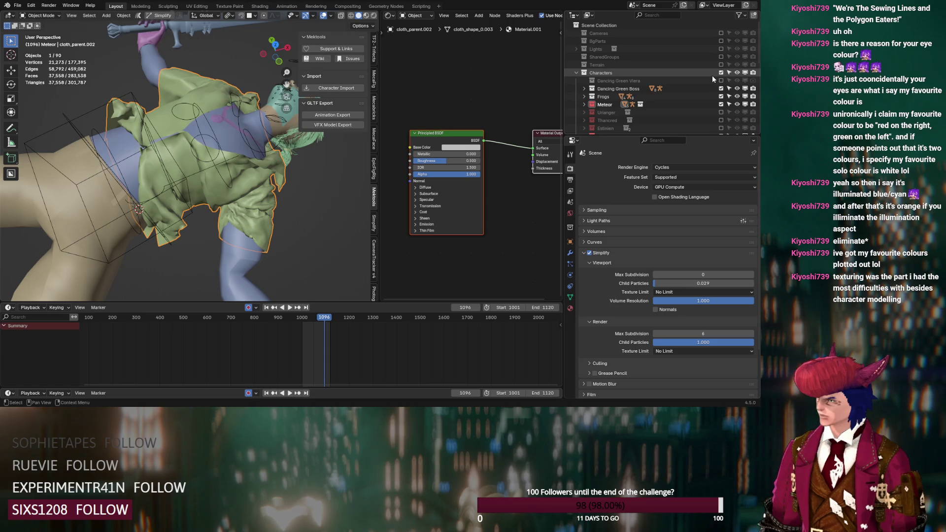
pyautogui.scroll(-3, 712, 75)
pyautogui.click(583, 104)
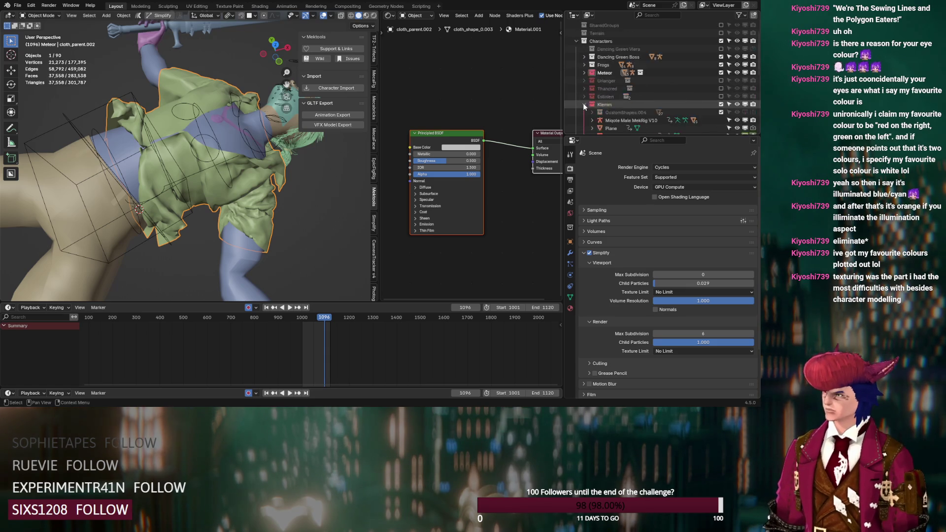
pyautogui.scroll(-2, 583, 103)
pyautogui.click(585, 73)
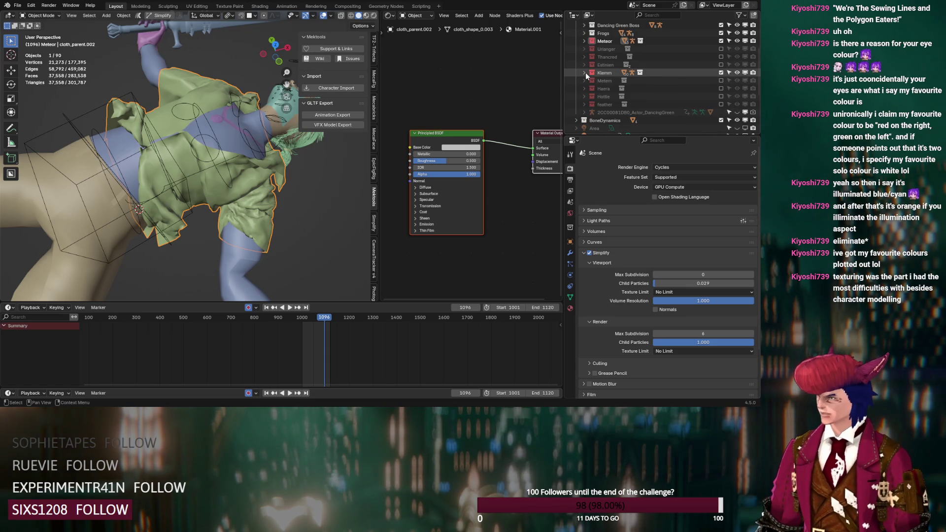
pyautogui.scroll(-5, 585, 73)
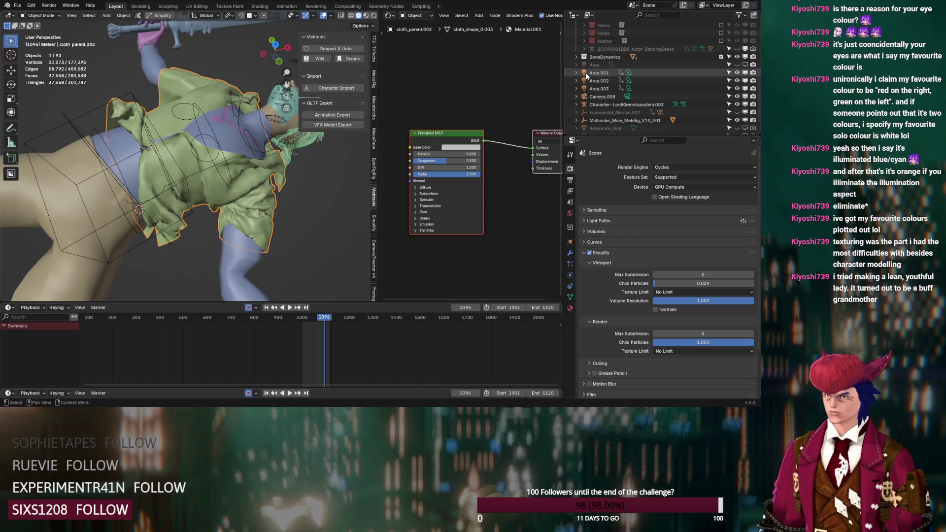
pyautogui.scroll(-2, 610, 96)
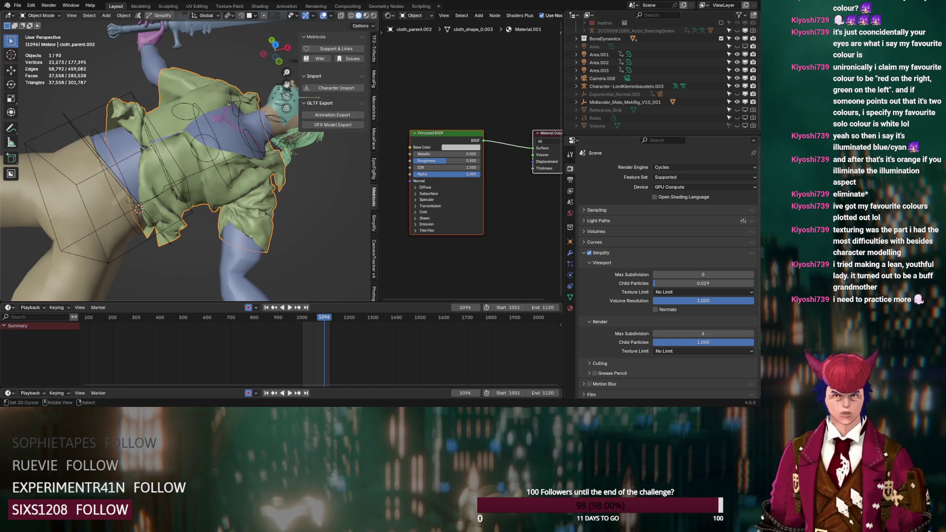
# Glance at the File menu, then switch the viewport to Rendered shading with Z
pyautogui.click(18, 5)
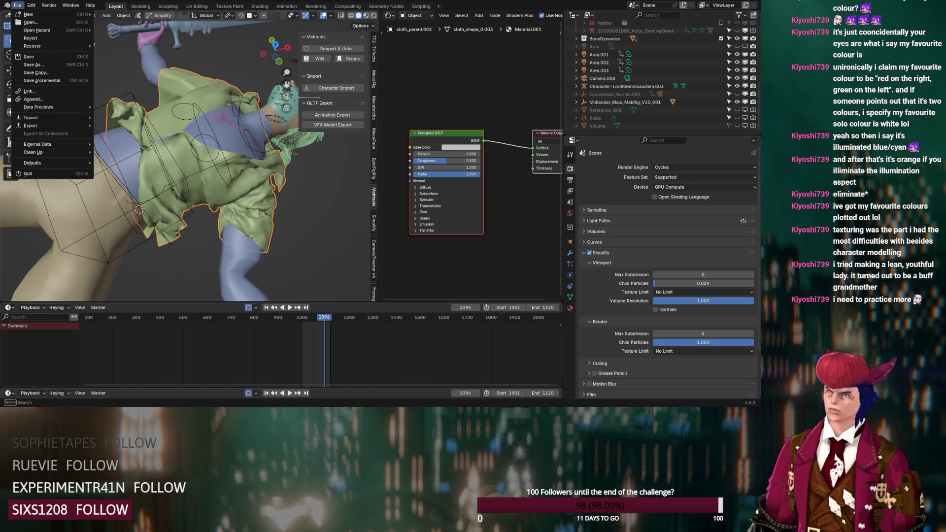
pyautogui.press('z')
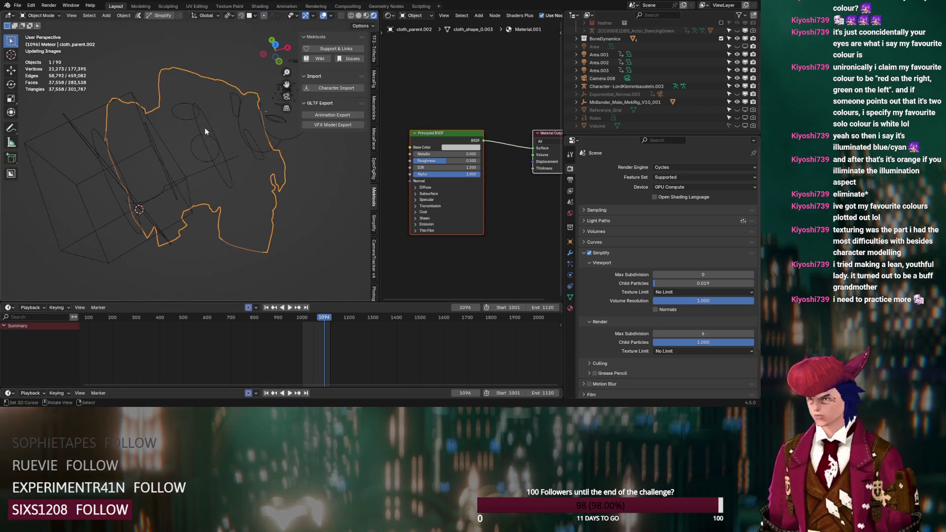
pyautogui.scroll(5, 640, 70)
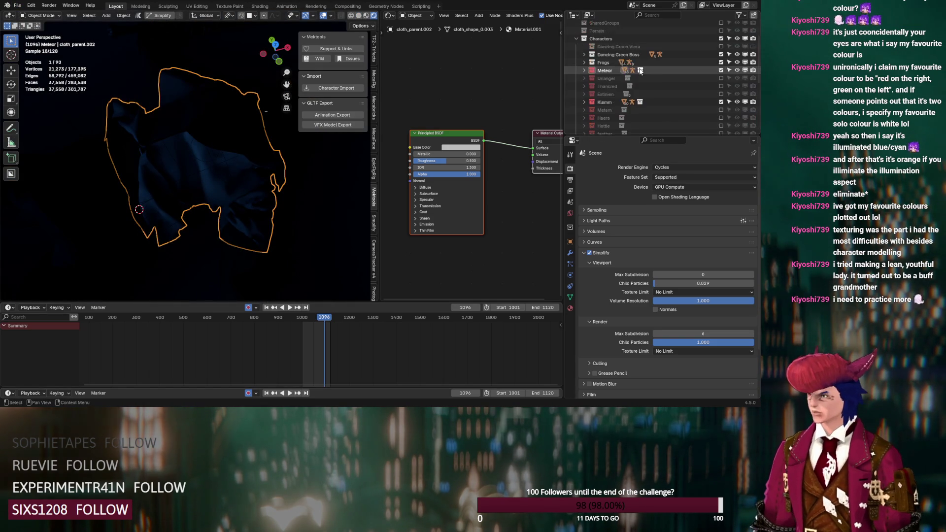
pyautogui.scroll(2, 640, 71)
# Re-include the Lights collection in the view layer and save the blend file
pyautogui.click(721, 48)
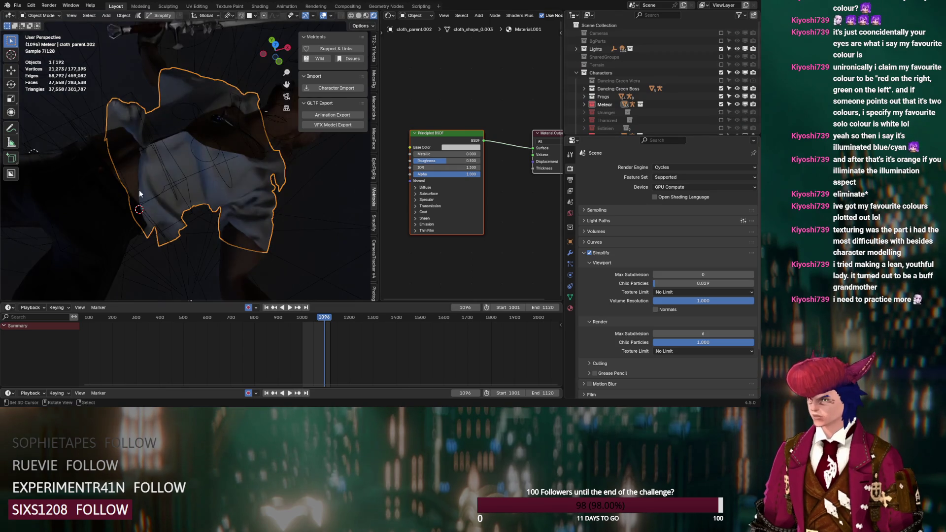
pyautogui.moveTo(154, 193); pyautogui.dragTo(163, 196, button='middle')
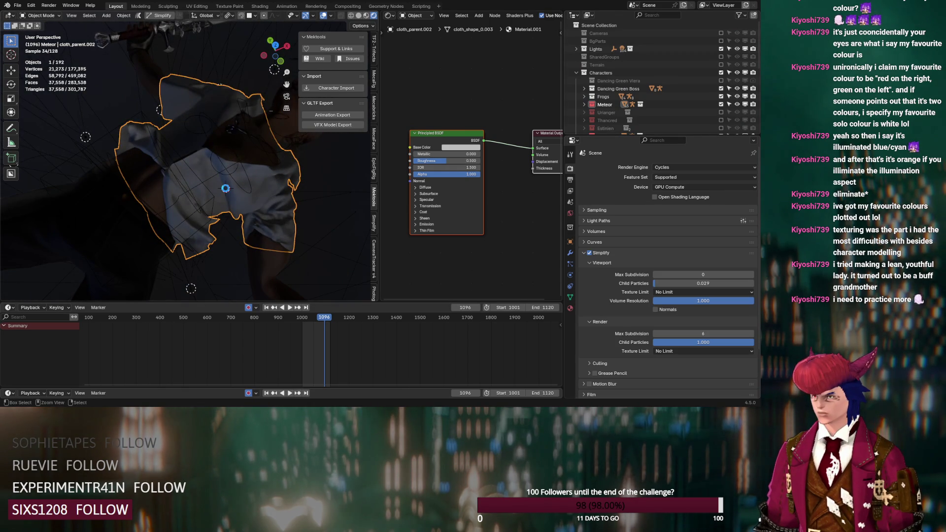
pyautogui.hotkey('ctrl', 's')
pyautogui.moveTo(289, 233); pyautogui.dragTo(254, 216, button='middle')
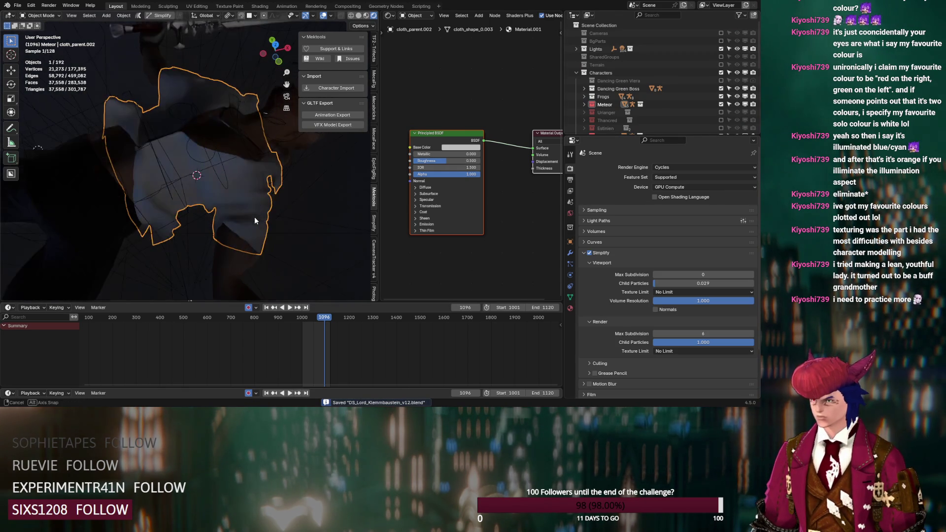
# Scrub the timeline to frame 1037 where the shirt shows and bring up the Add menu
pyautogui.click(314, 316)
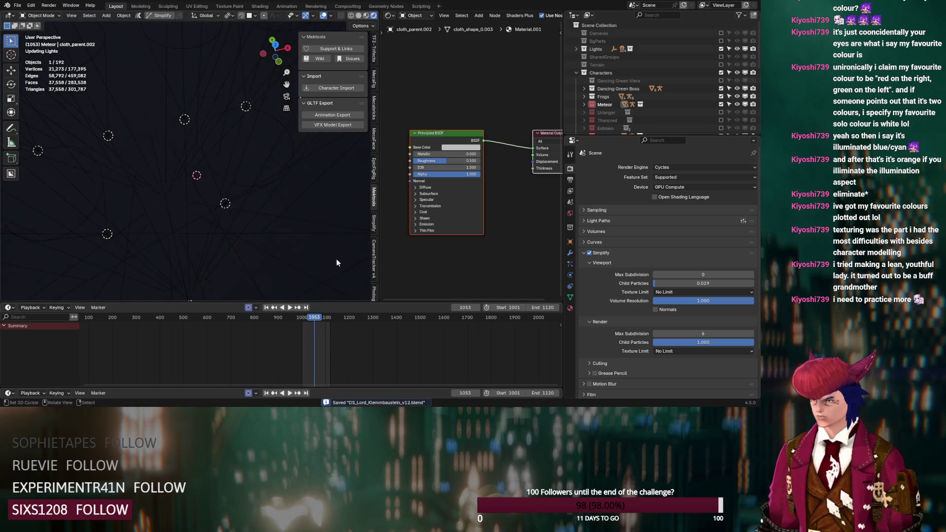
pyautogui.moveTo(310, 317); pyautogui.dragTo(311, 316)
pyautogui.moveTo(288, 281)
pyautogui.mouseDown(button='middle')
pyautogui.moveTo(249, 230)
pyautogui.moveTo(208, 204)
pyautogui.mouseUp(button='middle')
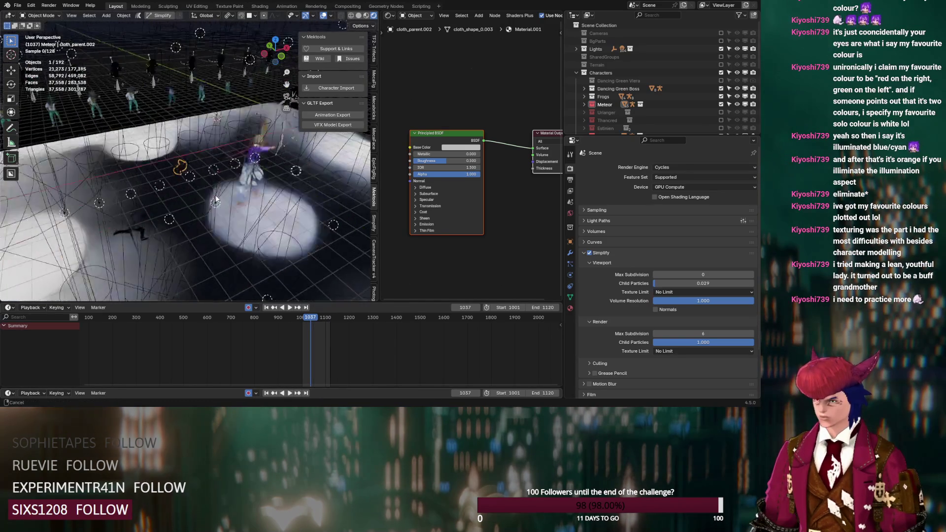
pyautogui.moveTo(180, 190)
pyautogui.mouseDown(button='middle')
pyautogui.moveTo(208, 195)
pyautogui.moveTo(156, 191)
pyautogui.moveTo(195, 185)
pyautogui.moveTo(190, 202)
pyautogui.mouseUp(button='middle')
pyautogui.scroll(5, 211, 198)
pyautogui.hotkey('shift', 'a')
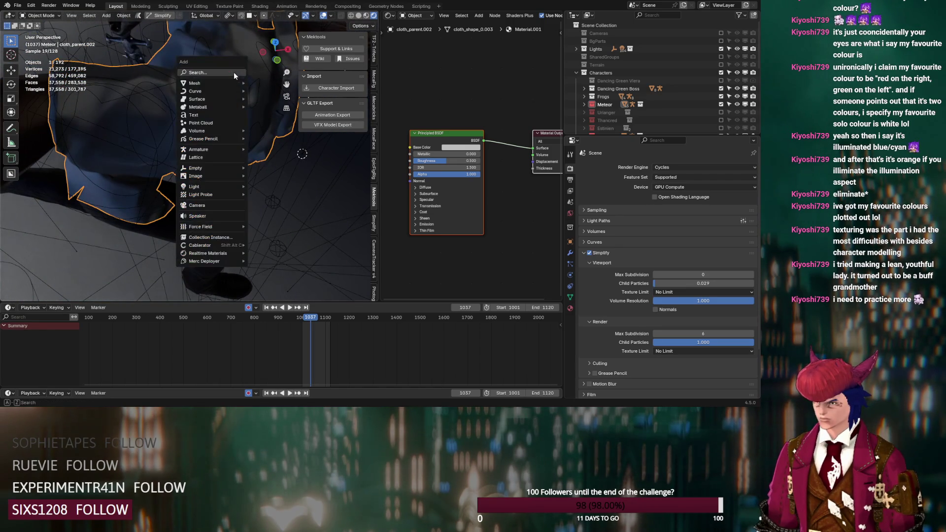
pyautogui.moveTo(194, 186)
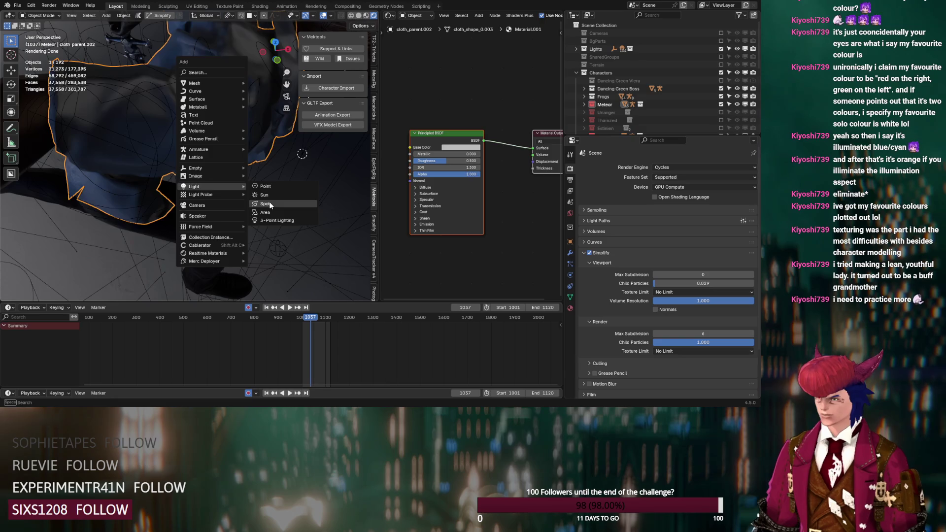
# Add a spot light and move it up along the Z axis above the character
pyautogui.click(267, 204)
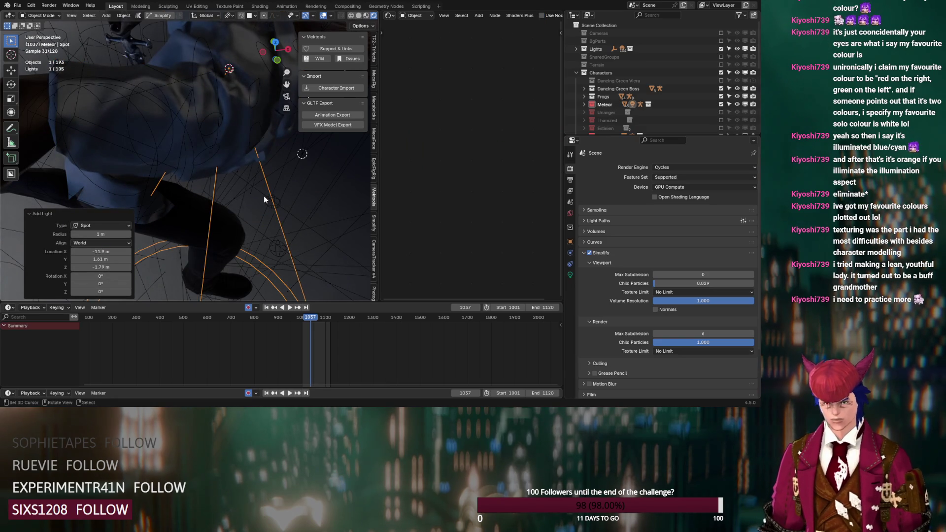
pyautogui.press('g')
pyautogui.press('z')
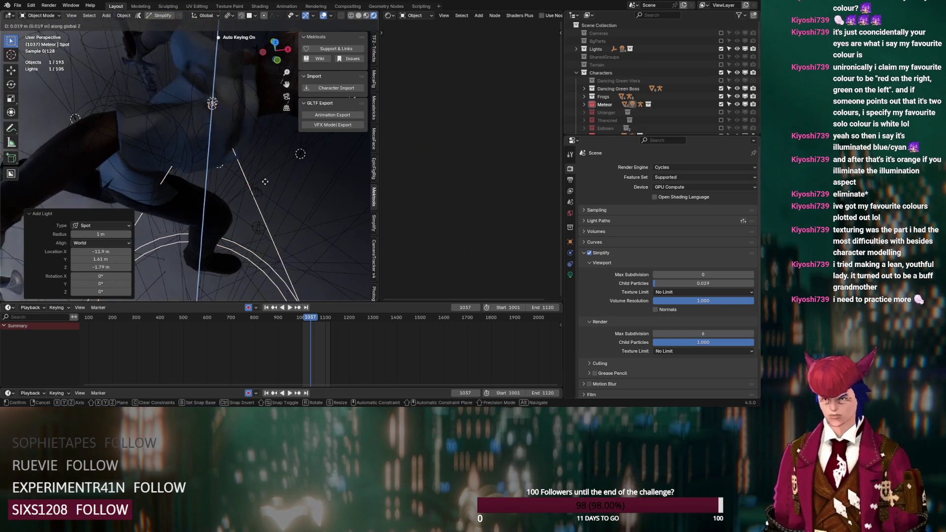
pyautogui.click(243, 269)
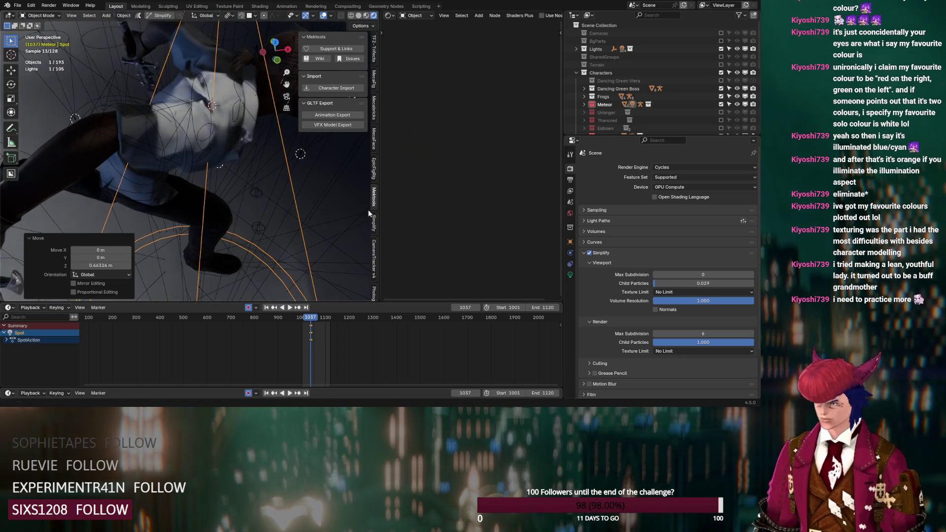
# Set the spot light's exposure to 2, then select the shirt cloth mesh
pyautogui.click(570, 275)
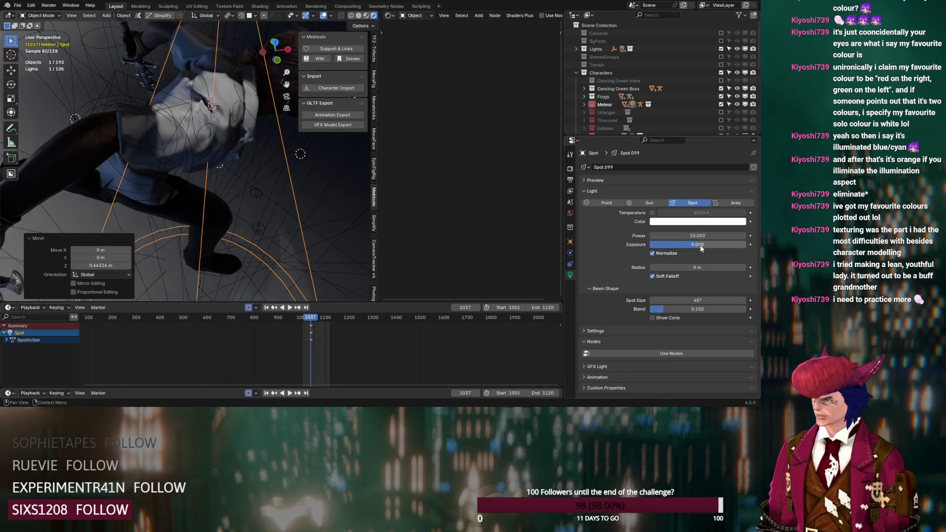
pyautogui.click(687, 244)
pyautogui.write('2')
pyautogui.press('Return')
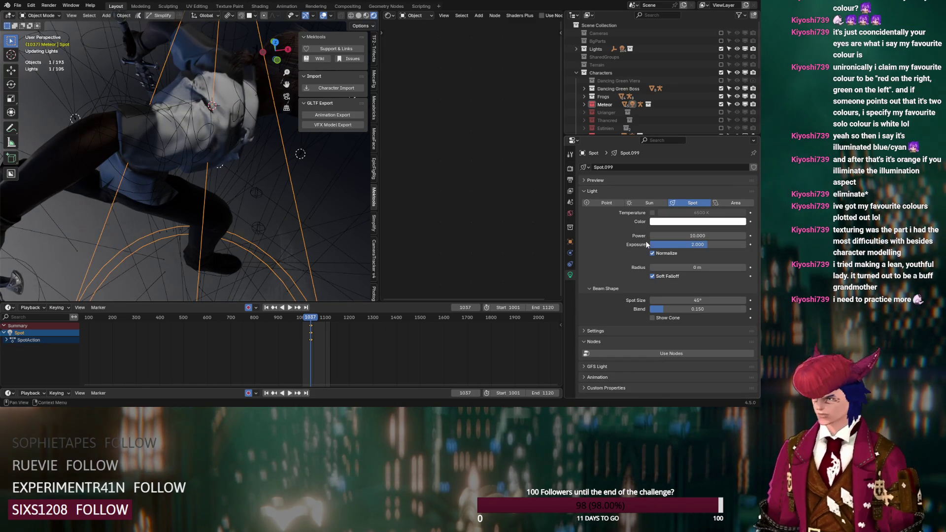
pyautogui.moveTo(119, 207); pyautogui.dragTo(249, 159, button='middle')
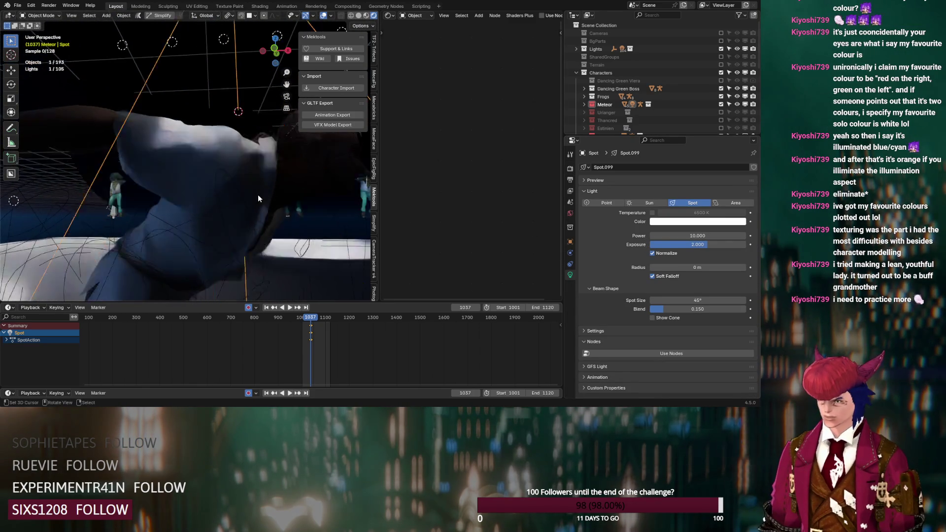
pyautogui.moveTo(249, 159); pyautogui.dragTo(249, 139, button='middle')
pyautogui.click(177, 136)
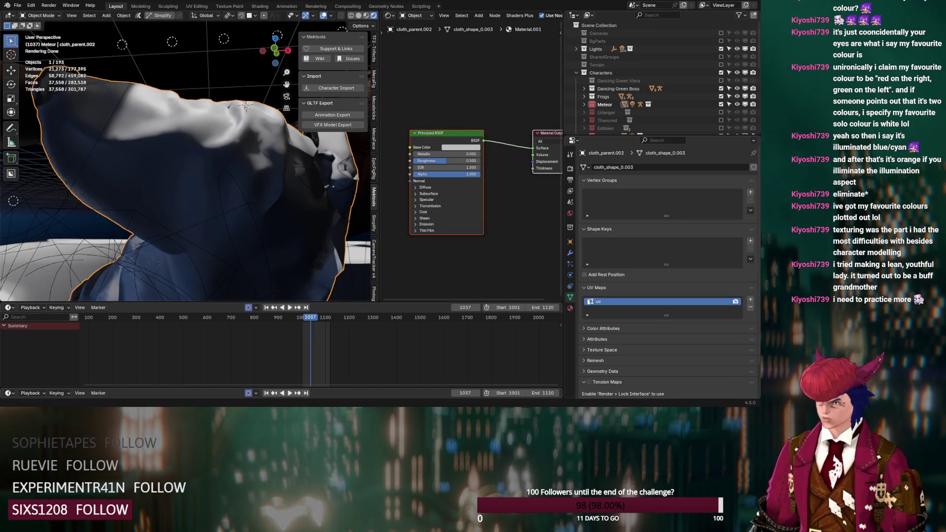
pyautogui.click(22, 5)
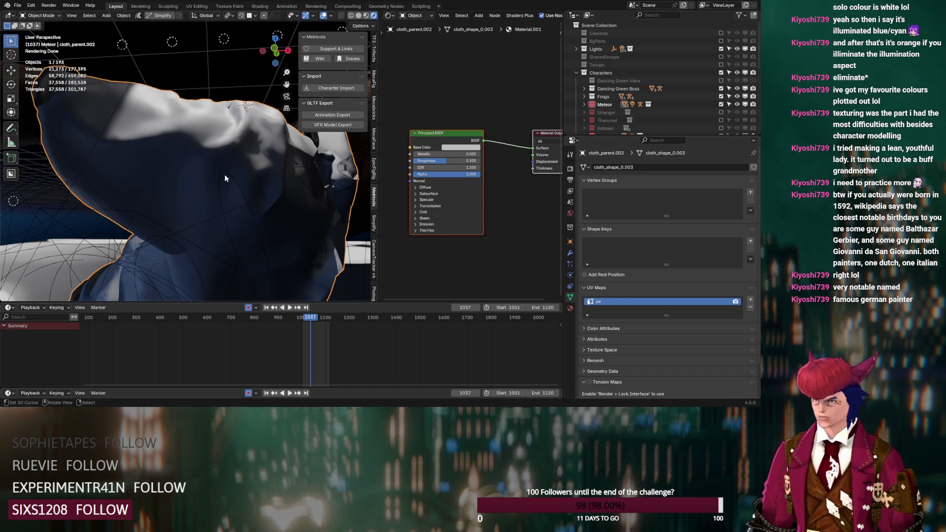
# Deselect all, show the shirt's Material Properties and open the Browse Material list
pyautogui.hotkey('alt', 'a')
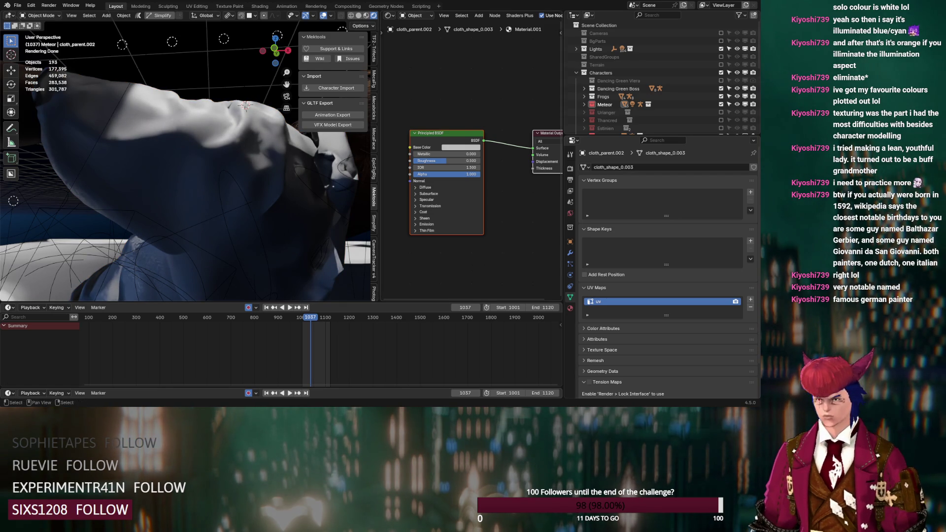
pyautogui.click(570, 307)
pyautogui.click(587, 200)
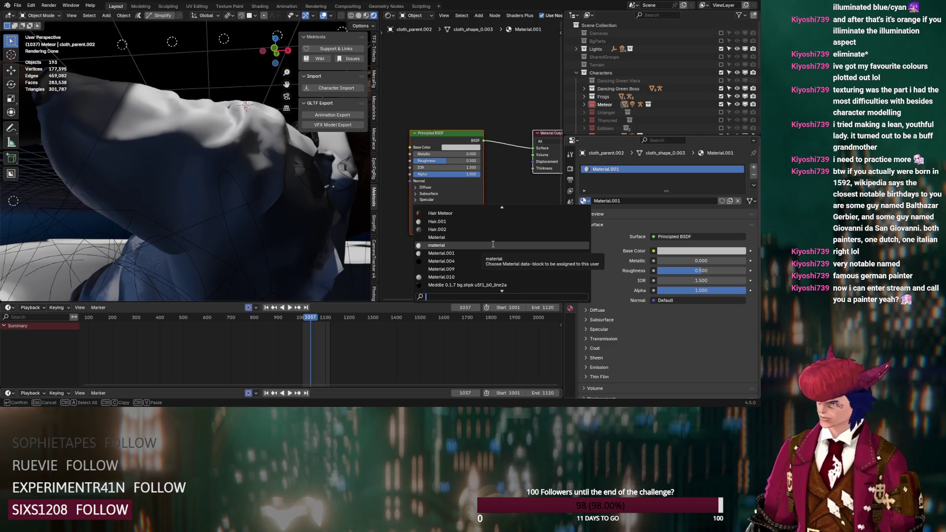
pyautogui.write('rough')
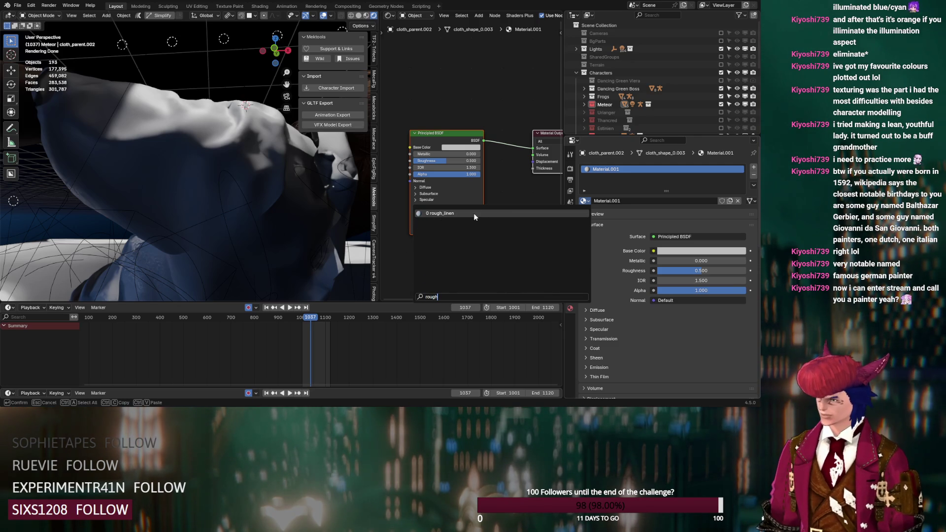
# Assign the rough_linen material to the shirt and bring its Mapping nodes into view
pyautogui.click(475, 212)
pyautogui.scroll(-2, 487, 210)
pyautogui.scroll(-2, 495, 209)
pyautogui.scroll(-2, 505, 208)
pyautogui.moveTo(506, 208); pyautogui.dragTo(561, 193, button='middle')
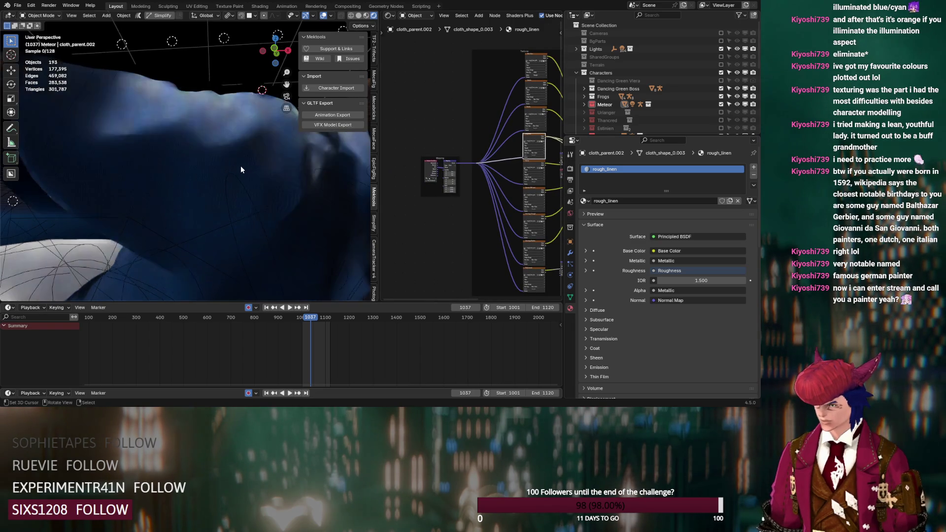
pyautogui.scroll(3, 240, 169)
pyautogui.scroll(3, 196, 170)
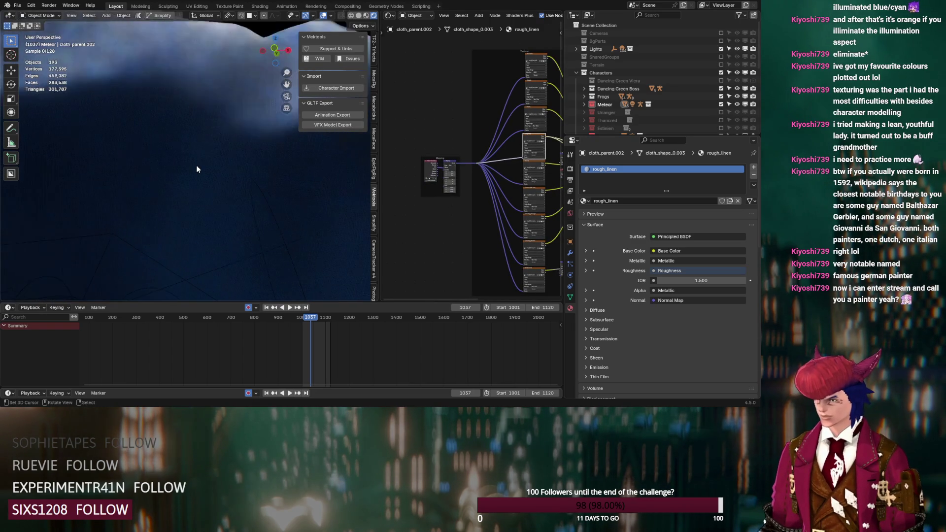
pyautogui.scroll(2, 196, 170)
pyautogui.scroll(-3, 203, 175)
pyautogui.scroll(2, 415, 199)
pyautogui.scroll(2, 414, 199)
pyautogui.scroll(2, 415, 199)
pyautogui.moveTo(414, 199); pyautogui.dragTo(456, 225, button='middle')
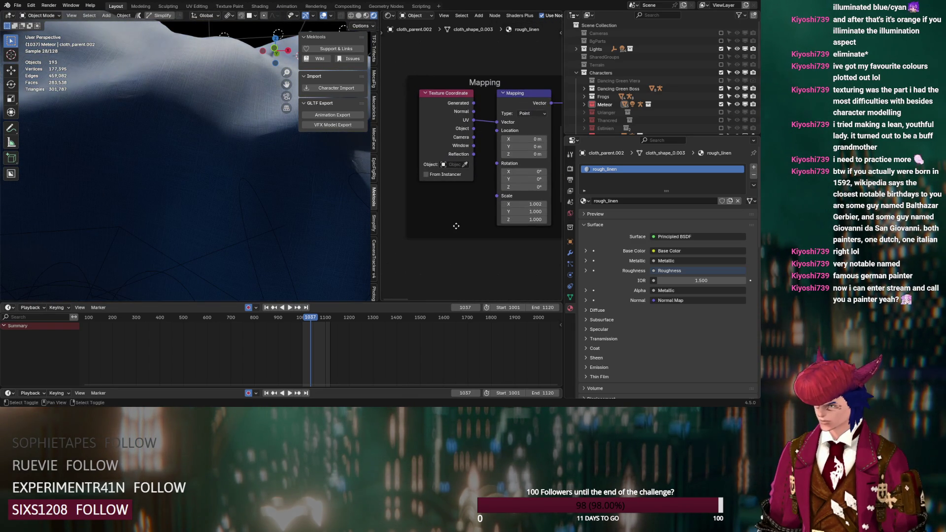
# Add a Value node, wire it into the Mapping Scale and set its amount for the weave scale
pyautogui.hotkey('shift', 'a')
pyautogui.write('value')
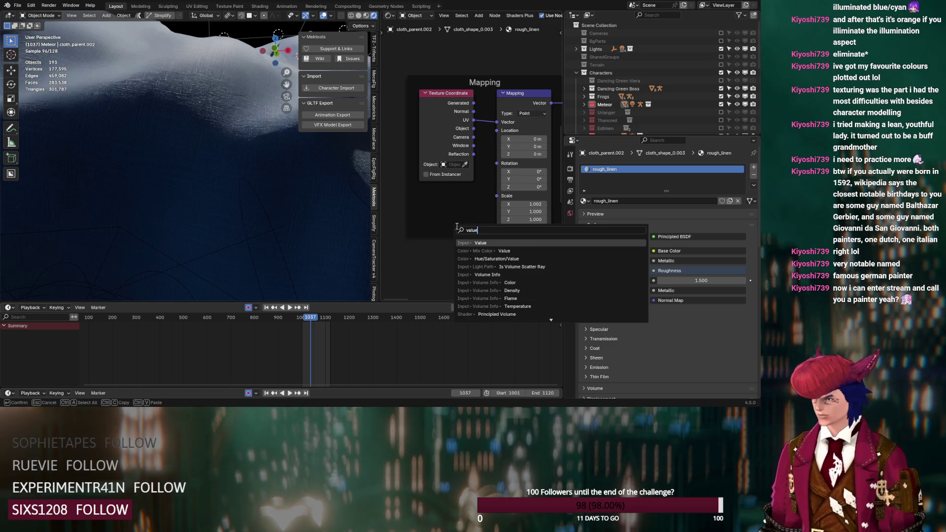
pyautogui.press('Return')
pyautogui.click(420, 208)
pyautogui.moveTo(476, 220); pyautogui.dragTo(496, 195)
pyautogui.moveTo(448, 221); pyautogui.dragTo(503, 225)
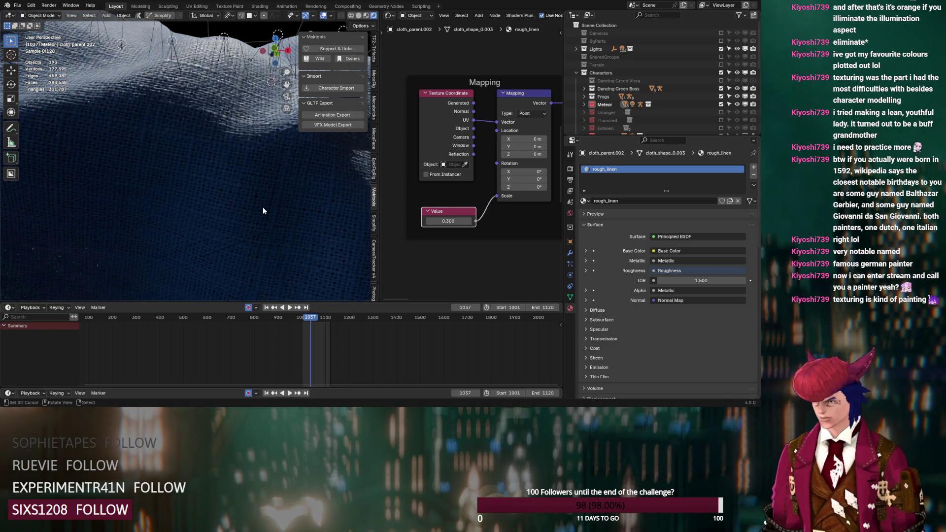
pyautogui.scroll(-5, 263, 207)
pyautogui.moveTo(262, 207); pyautogui.dragTo(206, 227, button='middle')
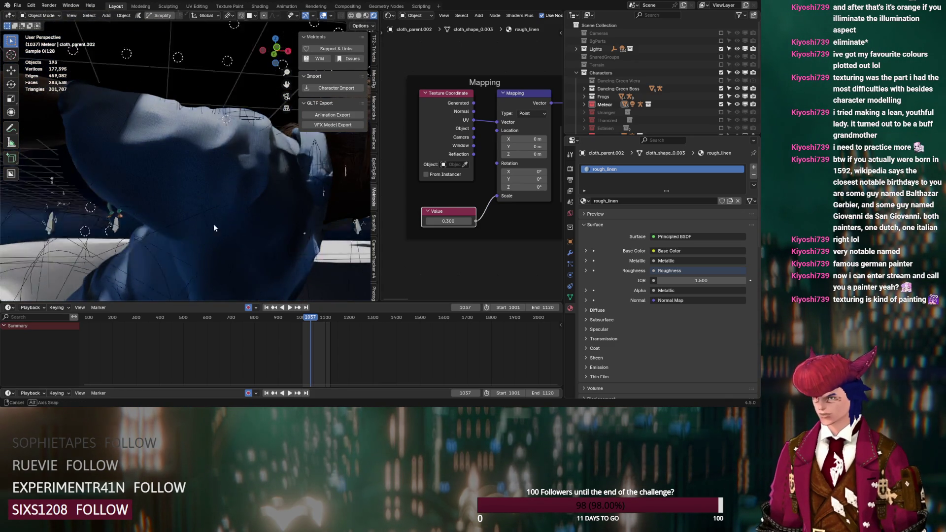
pyautogui.moveTo(206, 230)
pyautogui.mouseDown(button='middle')
pyautogui.moveTo(162, 231)
pyautogui.moveTo(218, 208)
pyautogui.mouseUp(button='middle')
pyautogui.scroll(-6, 444, 222)
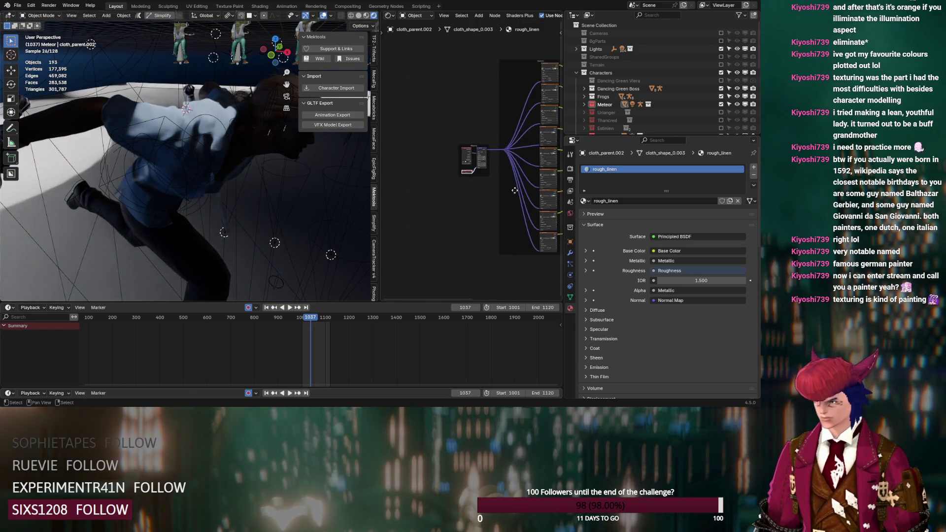
pyautogui.scroll(3, 516, 193)
pyautogui.scroll(2, 510, 207)
pyautogui.scroll(3, 495, 226)
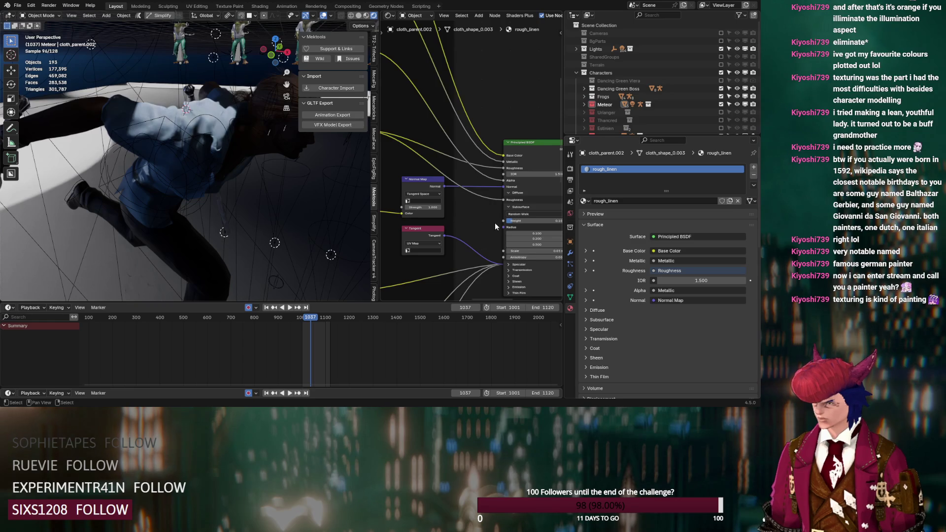
pyautogui.moveTo(495, 225); pyautogui.dragTo(463, 180, button='middle')
pyautogui.moveTo(311, 178); pyautogui.dragTo(249, 168, button='middle')
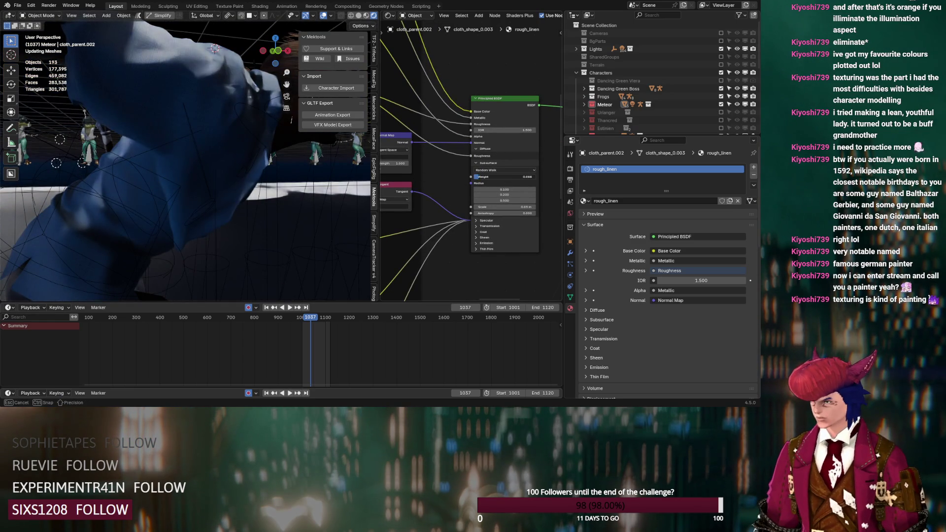
pyautogui.click(478, 238)
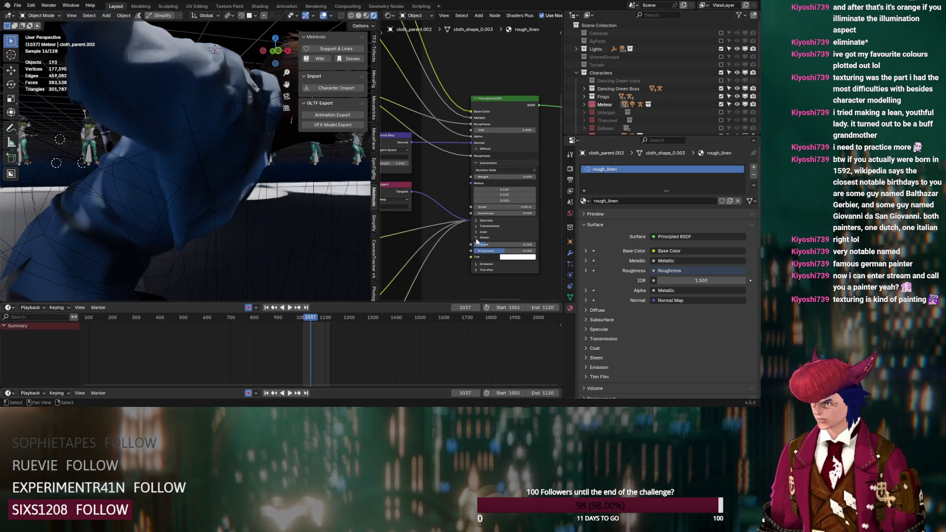
pyautogui.moveTo(503, 177); pyautogui.dragTo(536, 176)
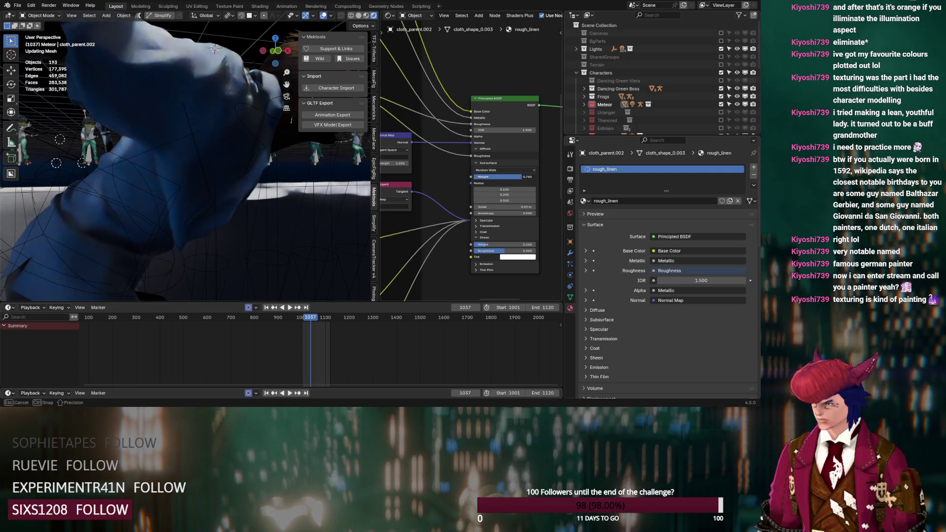
pyautogui.moveTo(533, 178); pyautogui.dragTo(456, 171)
pyautogui.scroll(-5, 449, 155)
pyautogui.hotkey('shift', 'a')
pyautogui.write('hue')
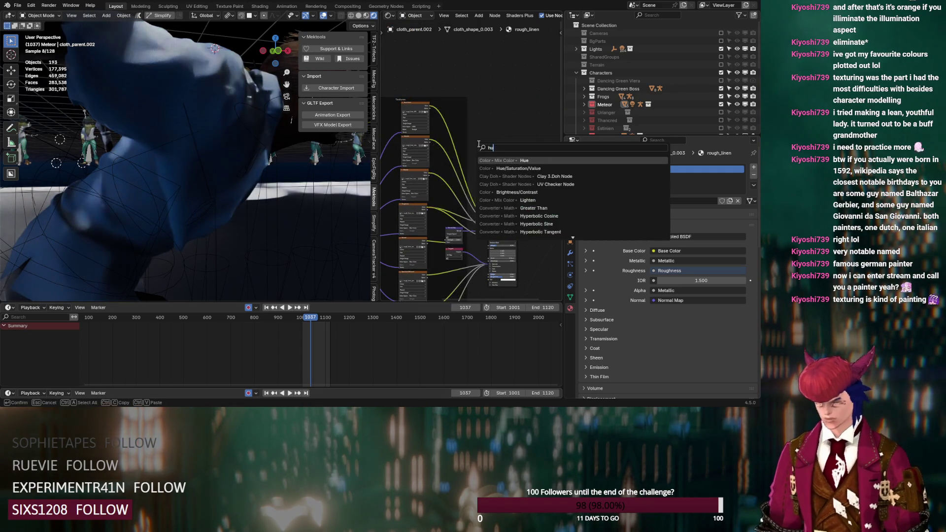
pyautogui.press('Return')
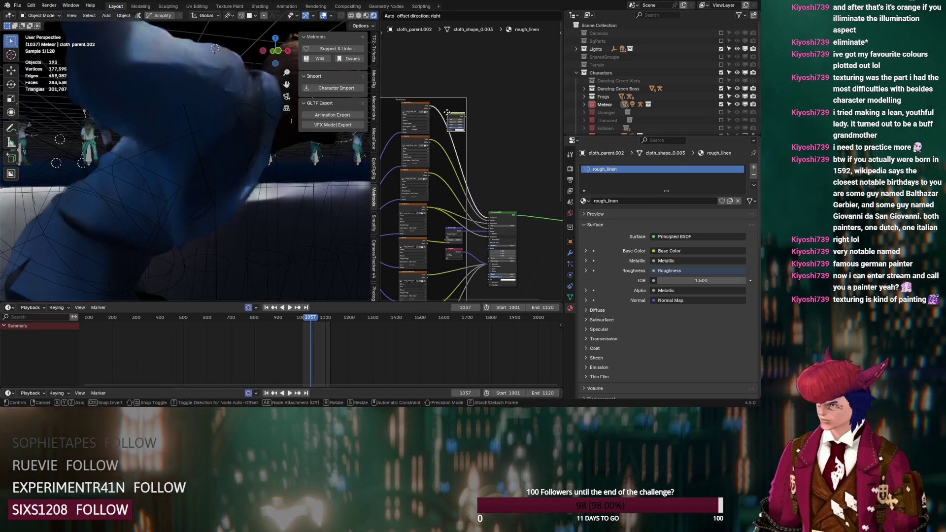
pyautogui.click(496, 156)
pyautogui.scroll(3, 497, 157)
pyautogui.scroll(3, 497, 157)
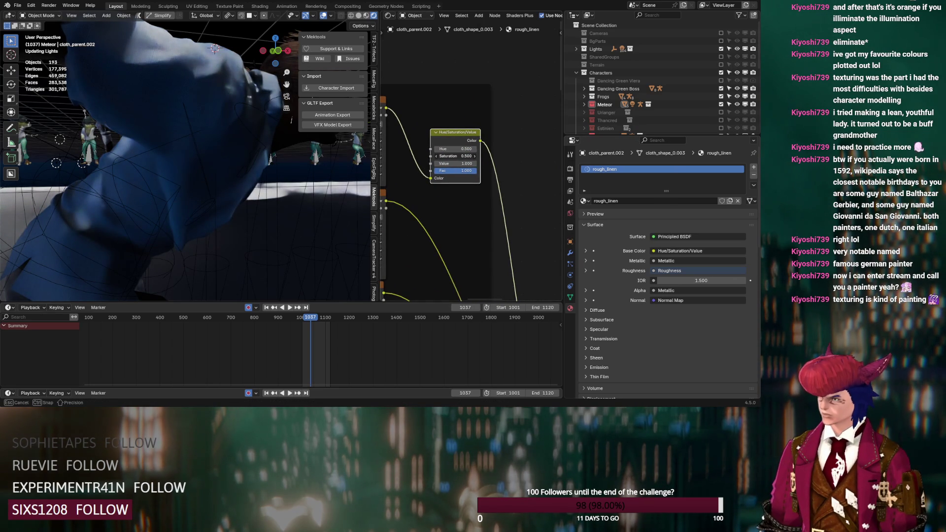
pyautogui.click(436, 156)
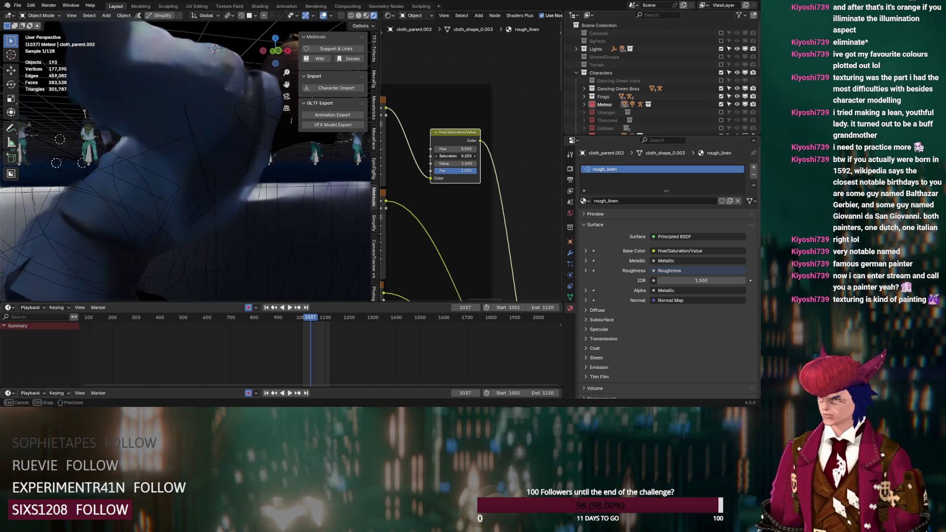
pyautogui.moveTo(455, 157); pyautogui.dragTo(473, 157)
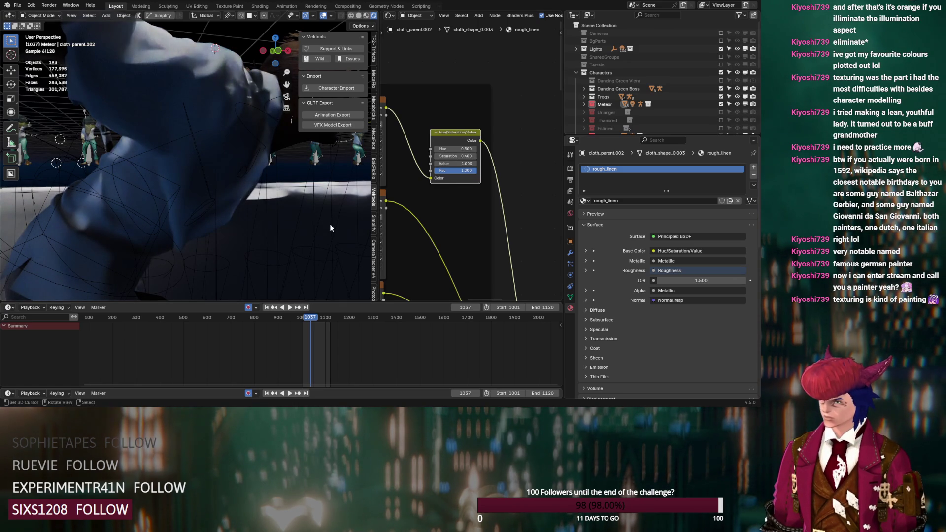
pyautogui.scroll(-3, 422, 219)
pyautogui.moveTo(422, 219); pyautogui.dragTo(490, 191, button='middle')
pyautogui.scroll(-3, 429, 221)
pyautogui.scroll(-3, 430, 217)
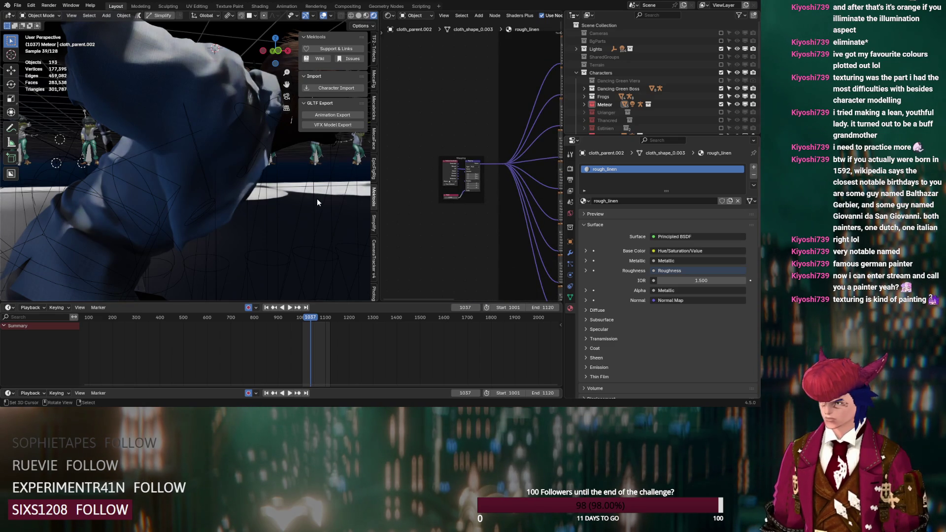
# Delete the spot light above the character
pyautogui.moveTo(314, 199); pyautogui.dragTo(275, 220, button='middle')
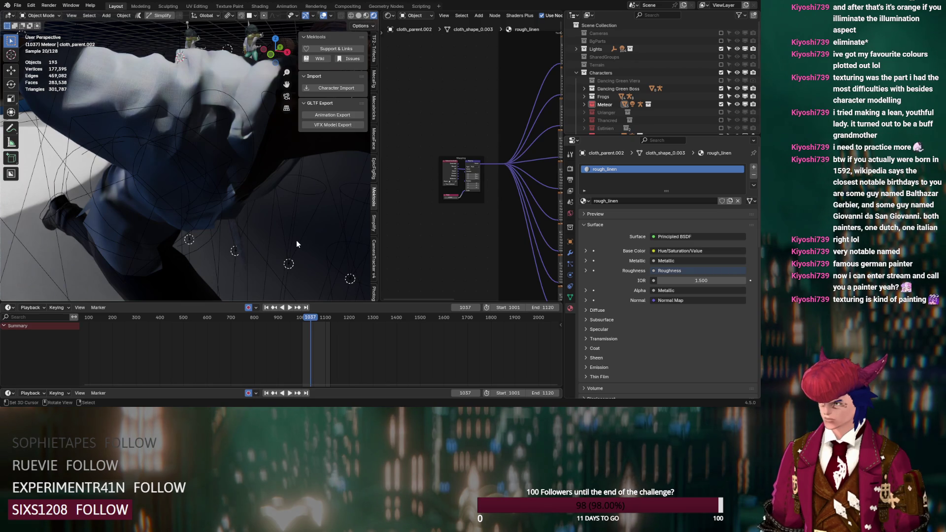
pyautogui.scroll(-3, 296, 240)
pyautogui.scroll(-3, 297, 240)
pyautogui.moveTo(258, 210)
pyautogui.mouseDown(button='middle')
pyautogui.moveTo(257, 223)
pyautogui.moveTo(212, 181)
pyautogui.mouseUp(button='middle')
pyautogui.scroll(3, 212, 181)
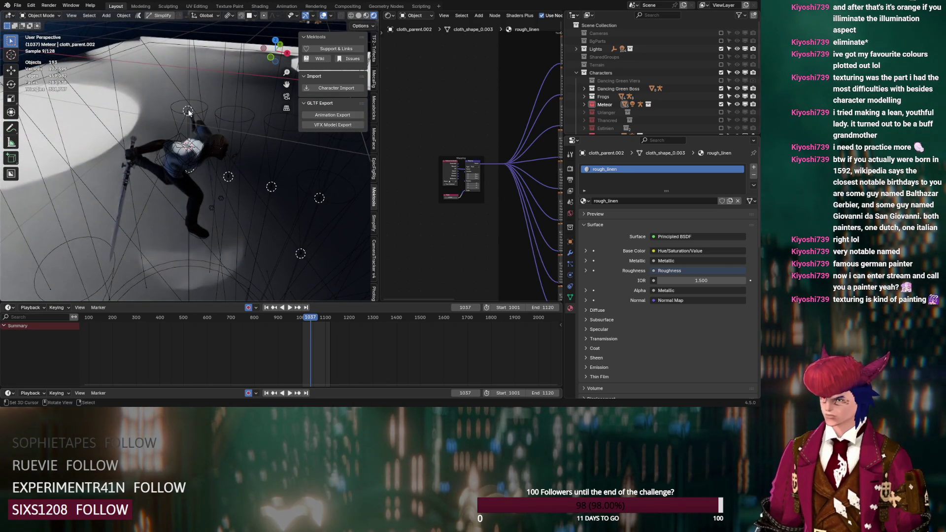
pyautogui.click(188, 112)
pyautogui.press('Delete')
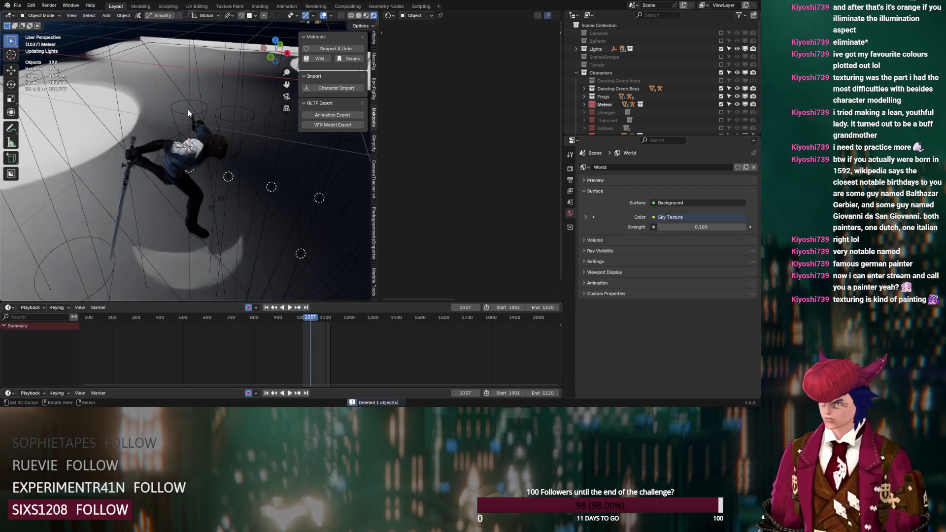
pyautogui.scroll(-4, 195, 146)
pyautogui.scroll(-3, 195, 146)
# Exclude Frogs, Meteor and another character collection, include Thancred and select its cloth_parent
pyautogui.click(721, 96)
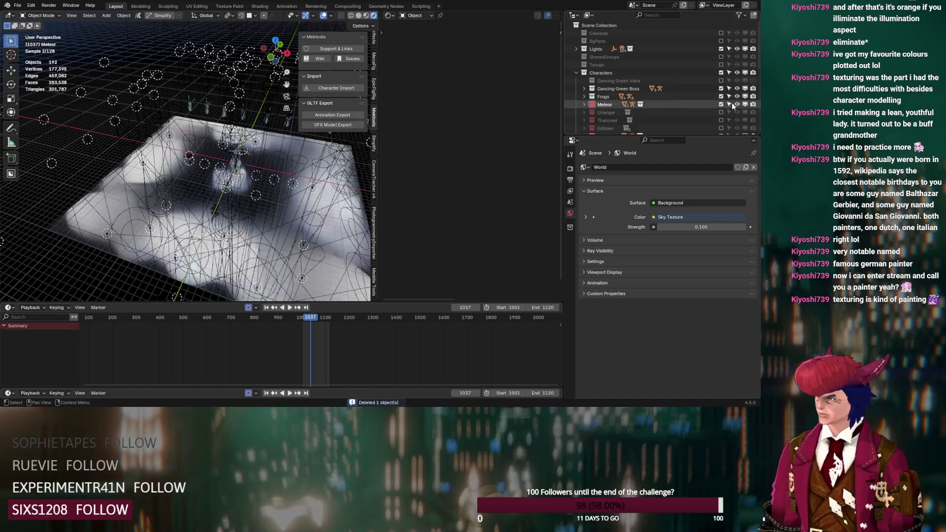
pyautogui.click(721, 105)
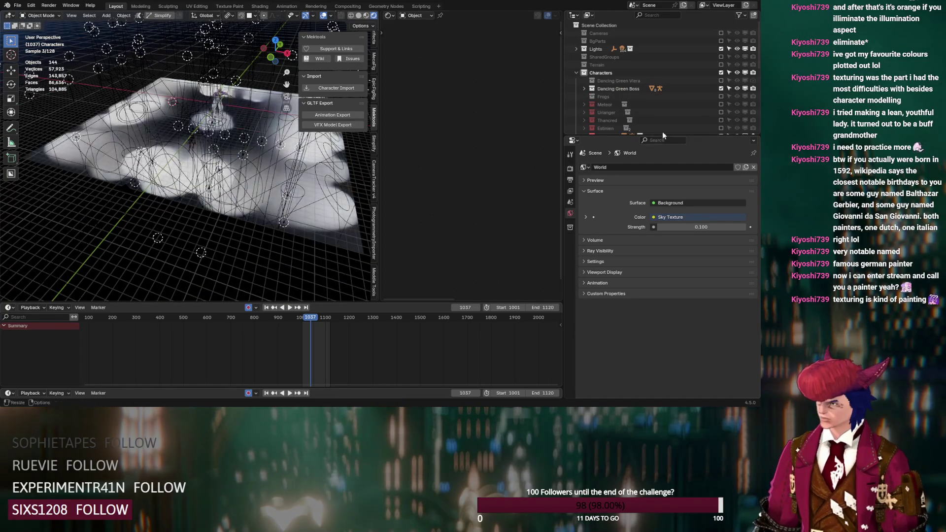
pyautogui.scroll(-2, 662, 110)
pyautogui.click(721, 112)
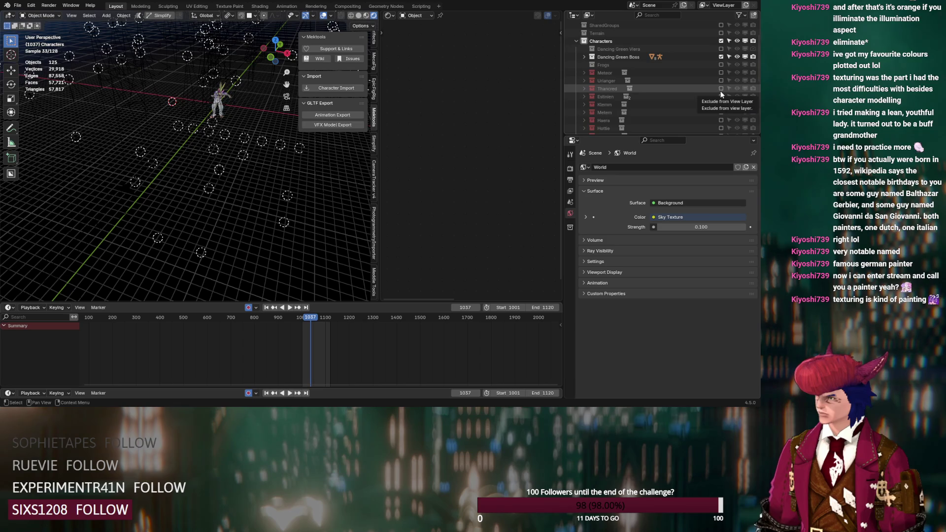
pyautogui.click(721, 89)
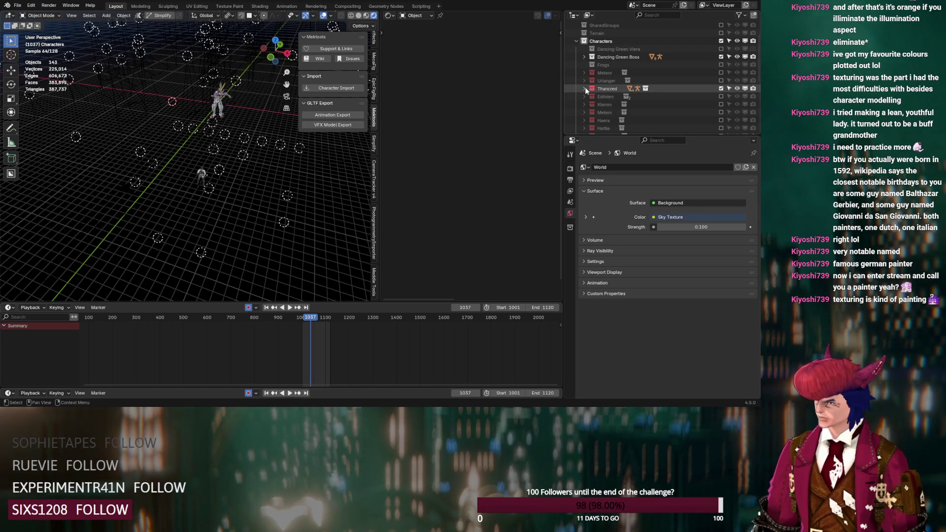
pyautogui.click(584, 88)
pyautogui.scroll(-2, 589, 102)
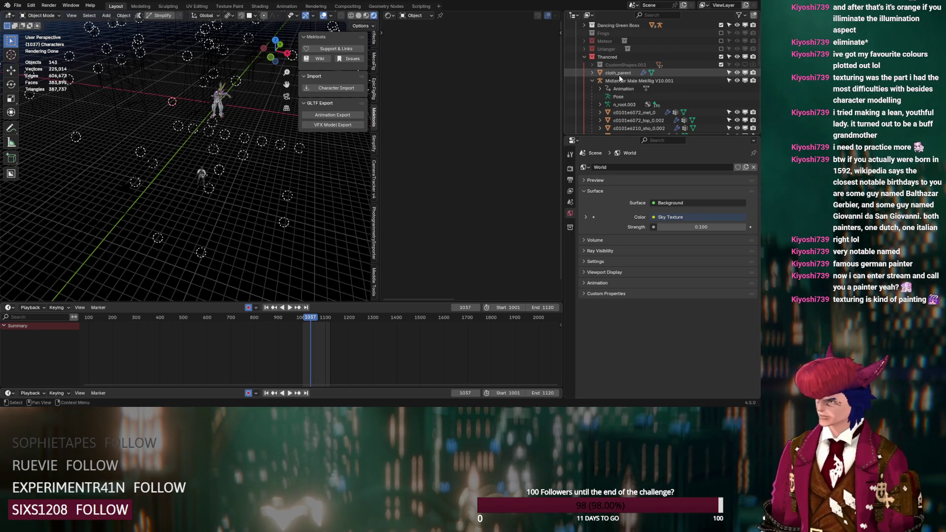
pyautogui.click(215, 174)
pyautogui.scroll(3, 232, 208)
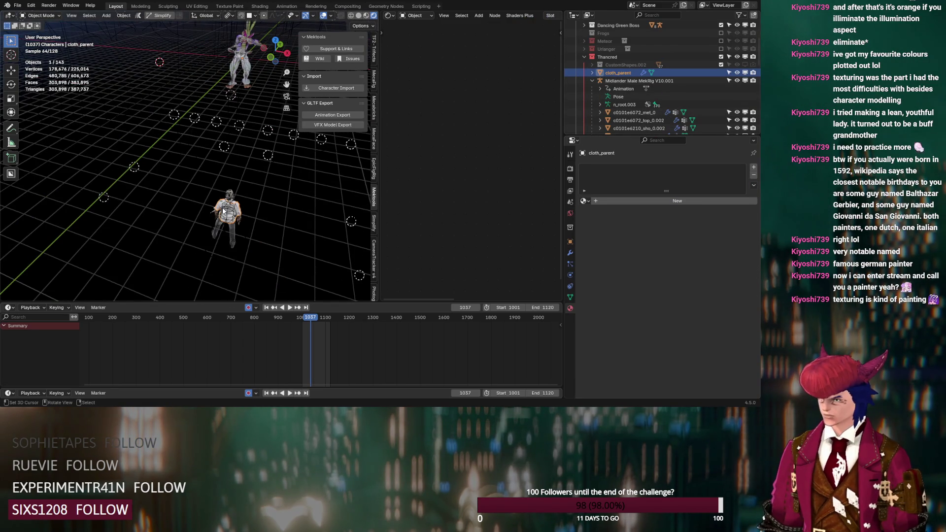
pyautogui.scroll(3, 223, 207)
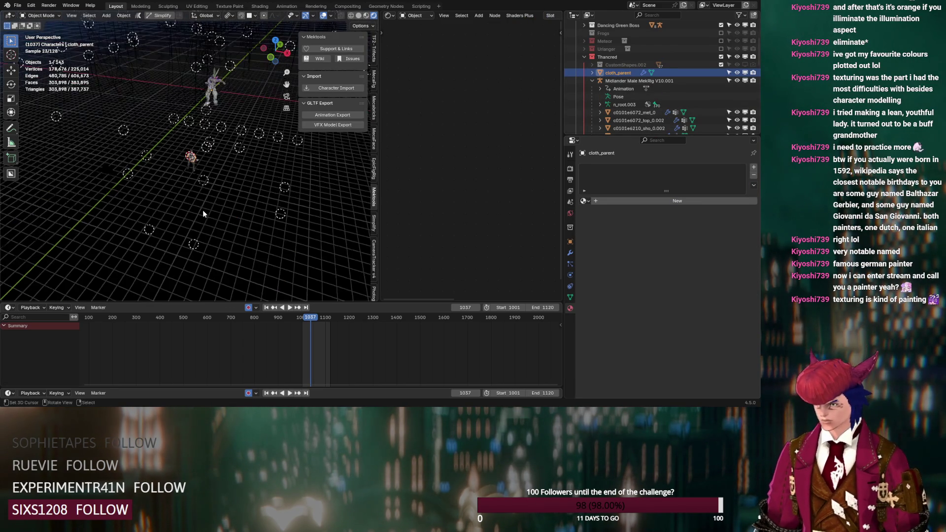
pyautogui.scroll(3, 203, 210)
pyautogui.scroll(3, 204, 206)
pyautogui.moveTo(203, 205); pyautogui.dragTo(241, 190, button='middle')
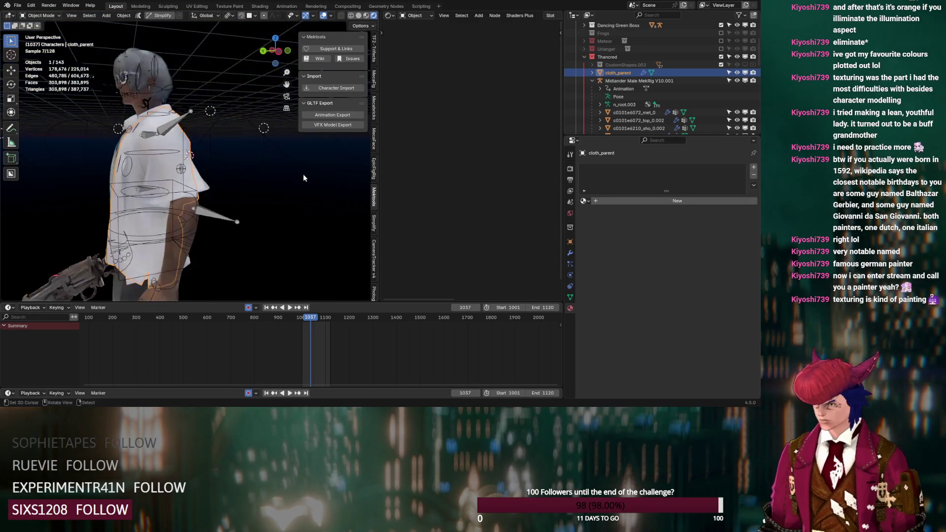
pyautogui.scroll(2, 242, 186)
pyautogui.scroll(3, 244, 187)
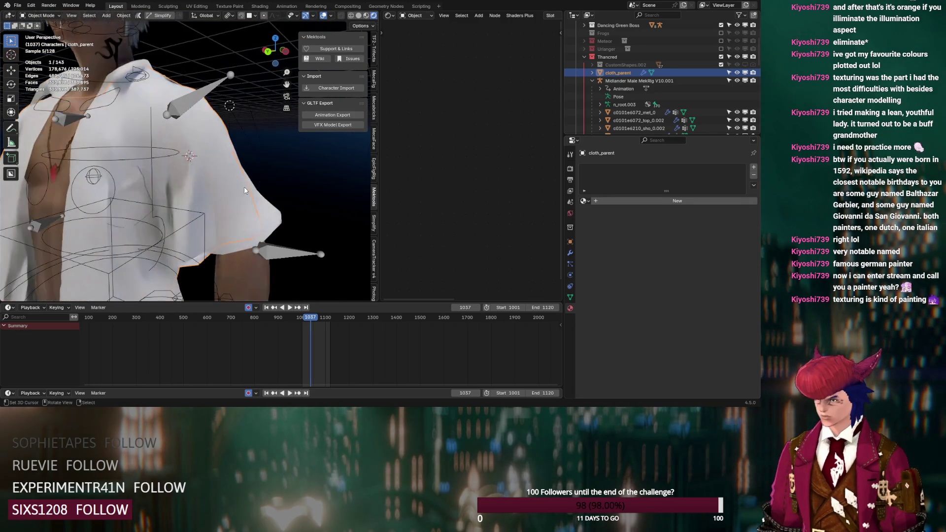
pyautogui.moveTo(240, 187); pyautogui.dragTo(252, 194, button='middle')
pyautogui.scroll(-4, 589, 98)
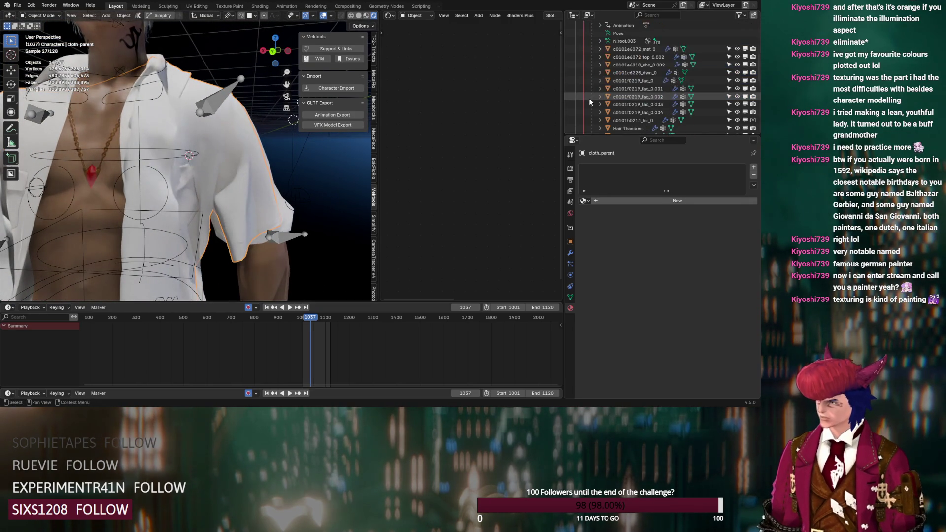
pyautogui.click(218, 133)
pyautogui.scroll(-5, 219, 149)
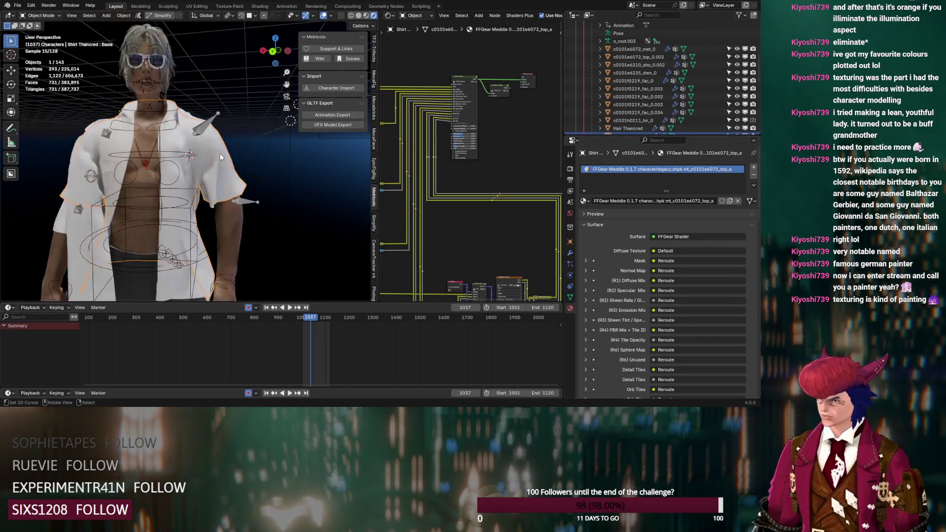
pyautogui.scroll(-1, 219, 153)
pyautogui.scroll(-2, 751, 108)
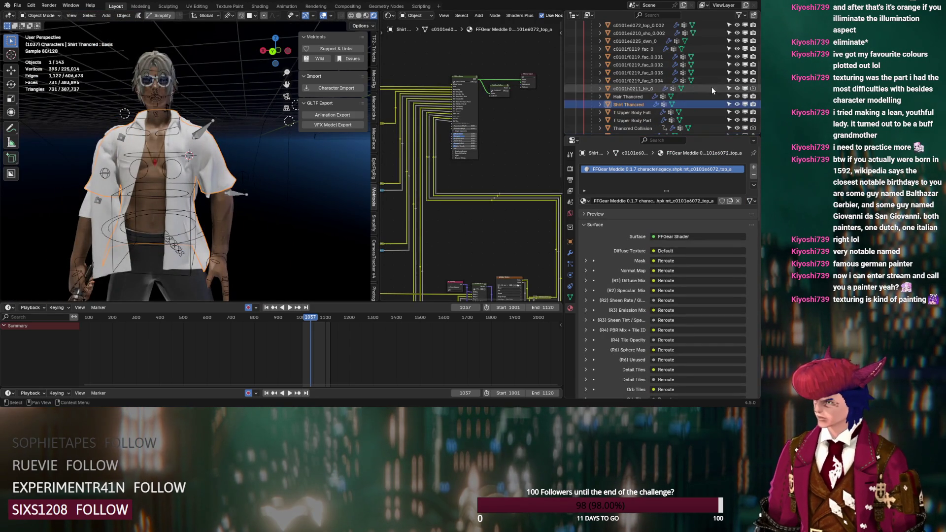
# Hide the original Shirt Thancred in the viewport and select cloth_parent
pyautogui.click(736, 104)
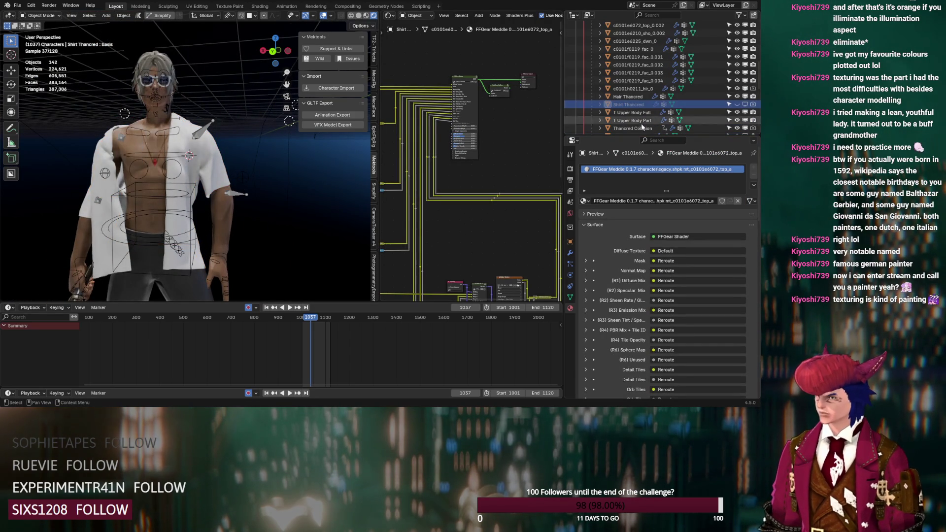
pyautogui.click(210, 166)
pyautogui.moveTo(209, 166)
pyautogui.mouseDown(button='middle')
pyautogui.moveTo(280, 193)
pyautogui.moveTo(172, 194)
pyautogui.moveTo(202, 180)
pyautogui.moveTo(63, 183)
pyautogui.moveTo(45, 172)
pyautogui.moveTo(94, 164)
pyautogui.moveTo(61, 171)
pyautogui.moveTo(113, 177)
pyautogui.mouseUp(button='middle')
# Play and stop the animation, then scrub the timeline to around frame 1046 viewing the back
pyautogui.press('space')
pyautogui.click(304, 320)
pyautogui.press('space')
pyautogui.moveTo(310, 284)
pyautogui.mouseDown(button='middle')
pyautogui.moveTo(317, 236)
pyautogui.moveTo(195, 222)
pyautogui.moveTo(229, 227)
pyautogui.moveTo(201, 238)
pyautogui.moveTo(269, 240)
pyautogui.mouseUp(button='middle')
pyautogui.click(321, 316)
pyautogui.keyDown('alt'); pyautogui.scroll(-5, 269, 240); pyautogui.keyUp('alt')
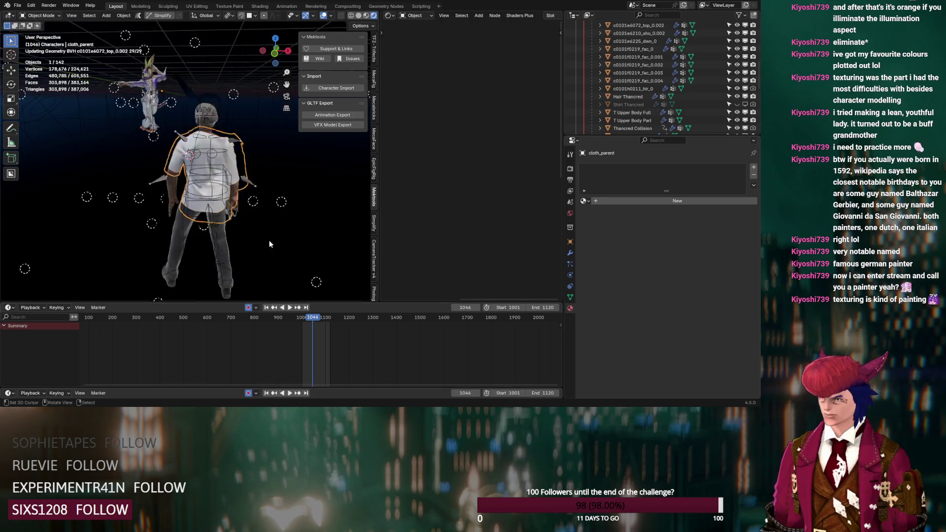
pyautogui.scroll(5, 266, 233)
pyautogui.scroll(3, 243, 216)
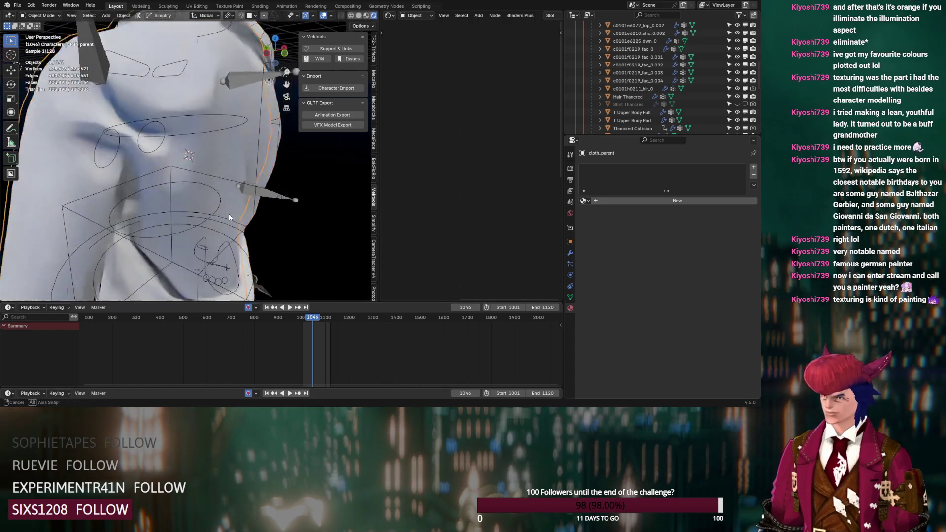
pyautogui.scroll(-3, 120, 148)
pyautogui.scroll(-2, 120, 147)
pyautogui.click(17, 6)
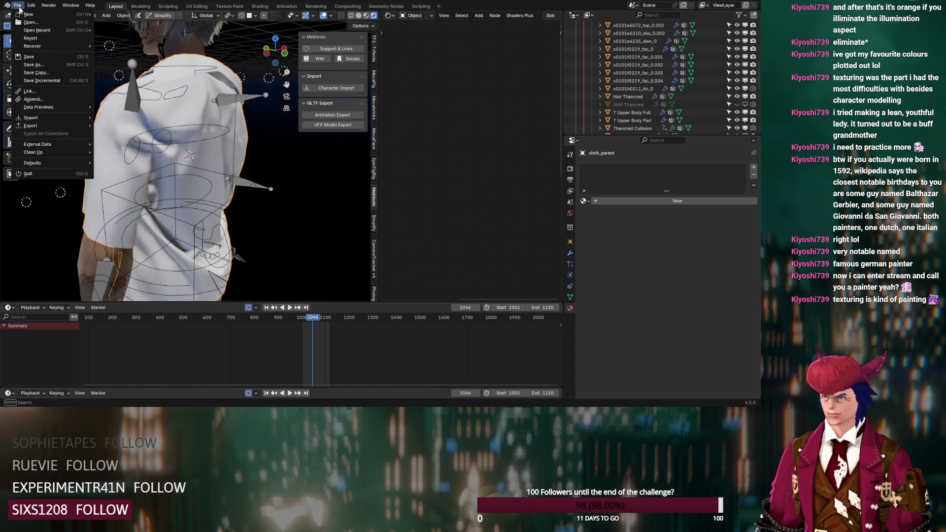
pyautogui.press('Escape')
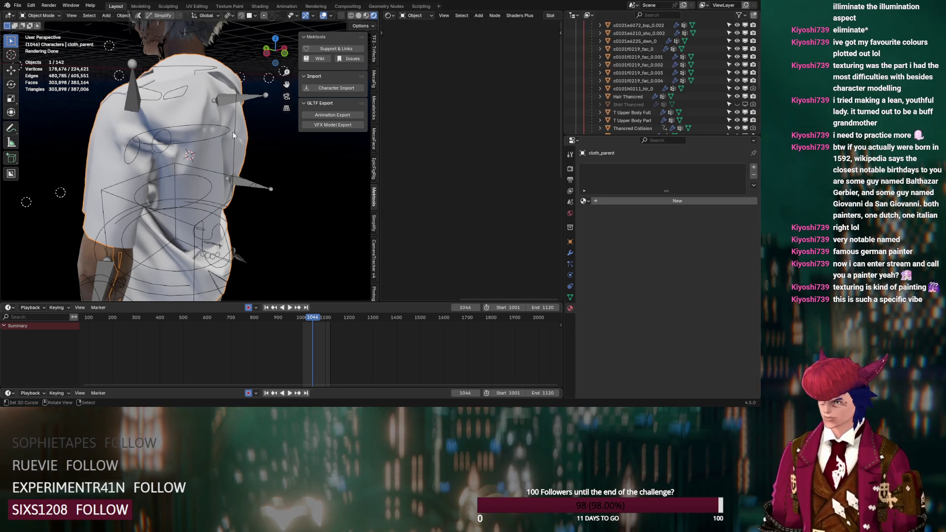
pyautogui.click(230, 168)
# Assign the cotton_jersey material to the cloth shirt and add a Value node below Mapping
pyautogui.click(584, 200)
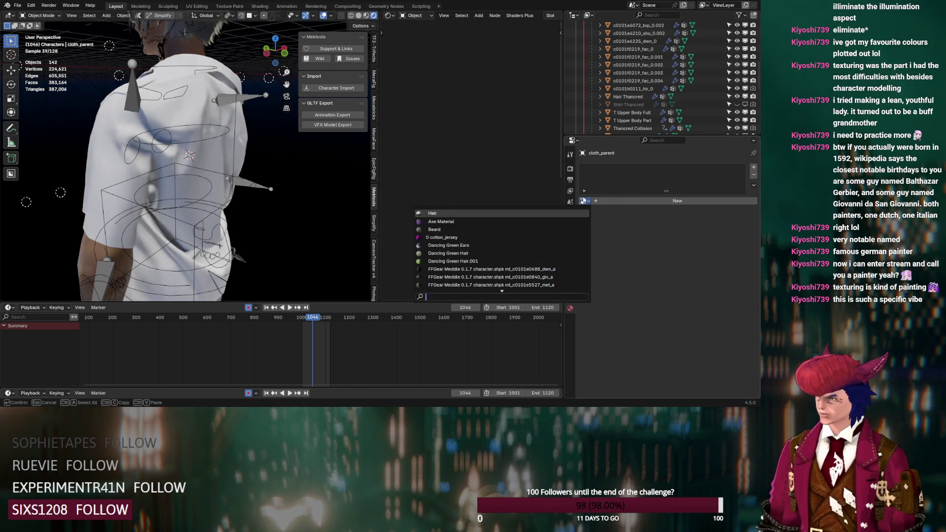
pyautogui.write('cot')
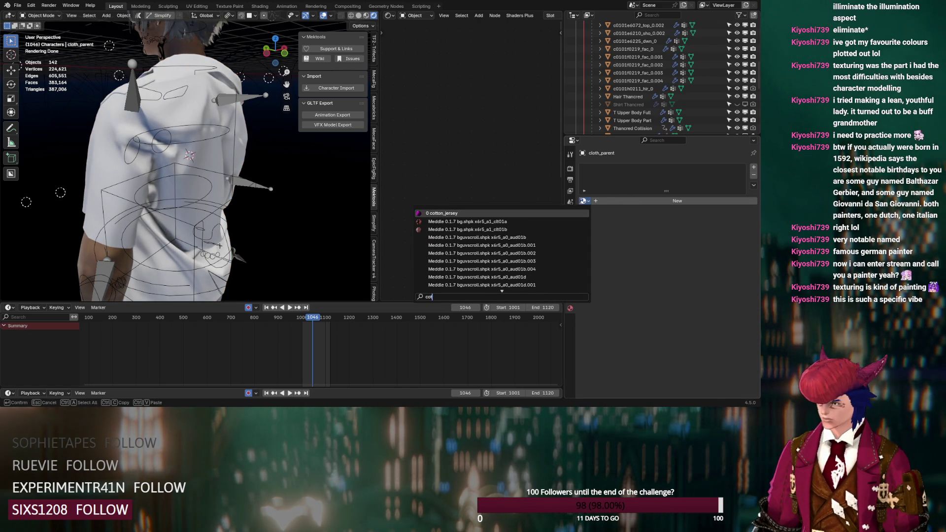
pyautogui.click(482, 214)
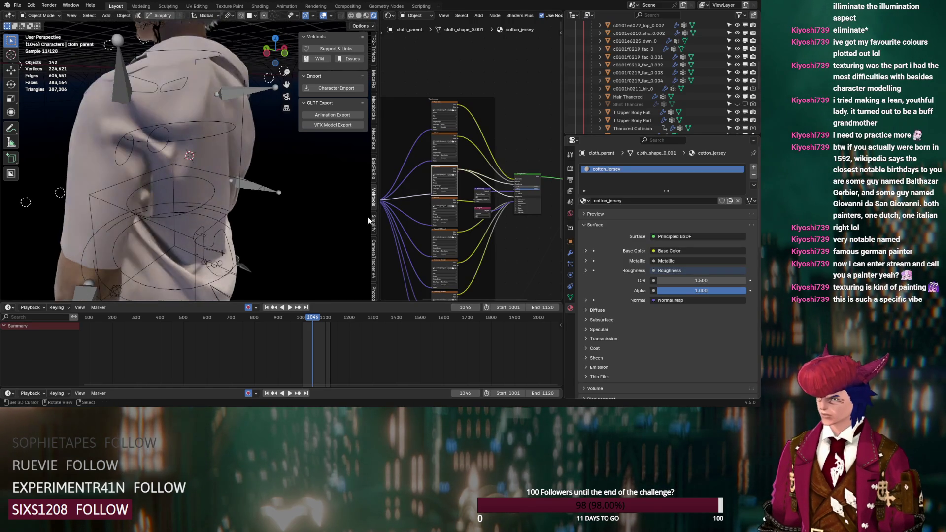
pyautogui.scroll(3, 431, 214)
pyautogui.scroll(3, 431, 215)
pyautogui.scroll(3, 411, 237)
pyautogui.moveTo(412, 237); pyautogui.dragTo(427, 215, button='middle')
pyautogui.hotkey('shift', 'a')
pyautogui.write('value')
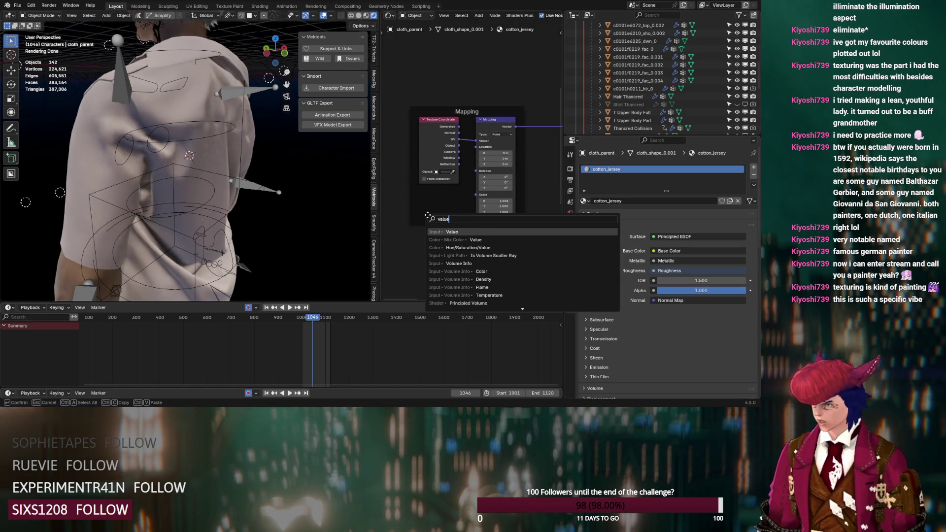
pyautogui.press('Return')
pyautogui.click(432, 203)
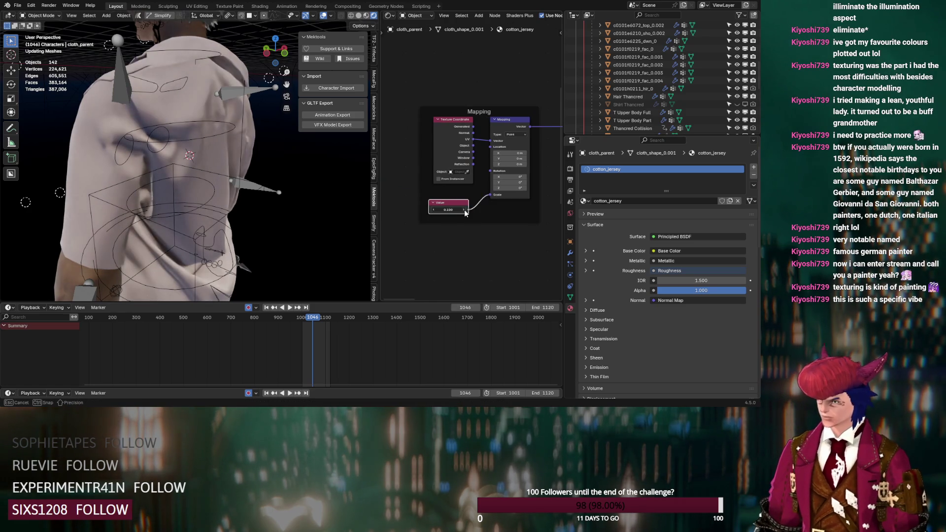
pyautogui.moveTo(465, 210); pyautogui.dragTo(465, 212)
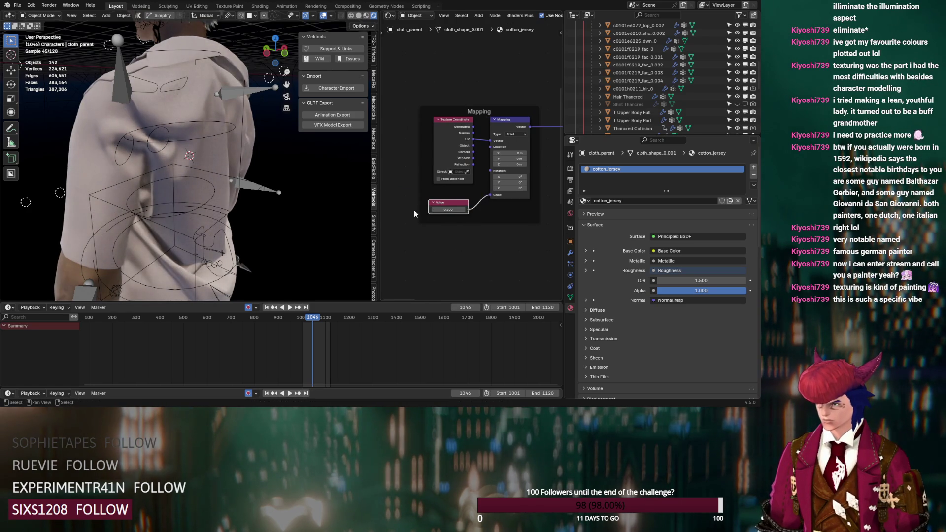
pyautogui.scroll(3, 208, 193)
# Expand the Principled BSDF Subsurface settings and bring up the Add Light choices
pyautogui.moveTo(208, 193)
pyautogui.mouseDown(button='middle')
pyautogui.moveTo(281, 191)
pyautogui.moveTo(224, 207)
pyautogui.mouseUp(button='middle')
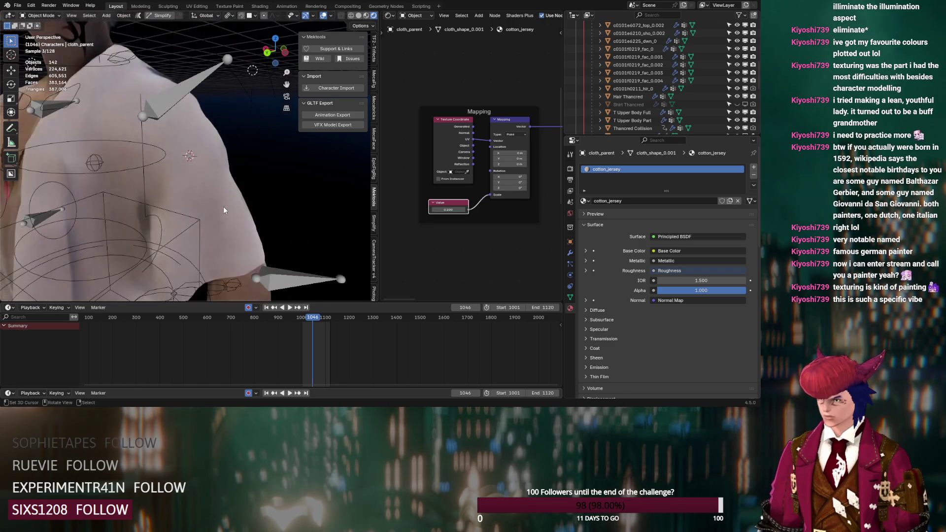
pyautogui.scroll(-3, 480, 185)
pyautogui.moveTo(547, 199); pyautogui.dragTo(412, 215, button='middle')
pyautogui.scroll(3, 508, 202)
pyautogui.click(401, 185)
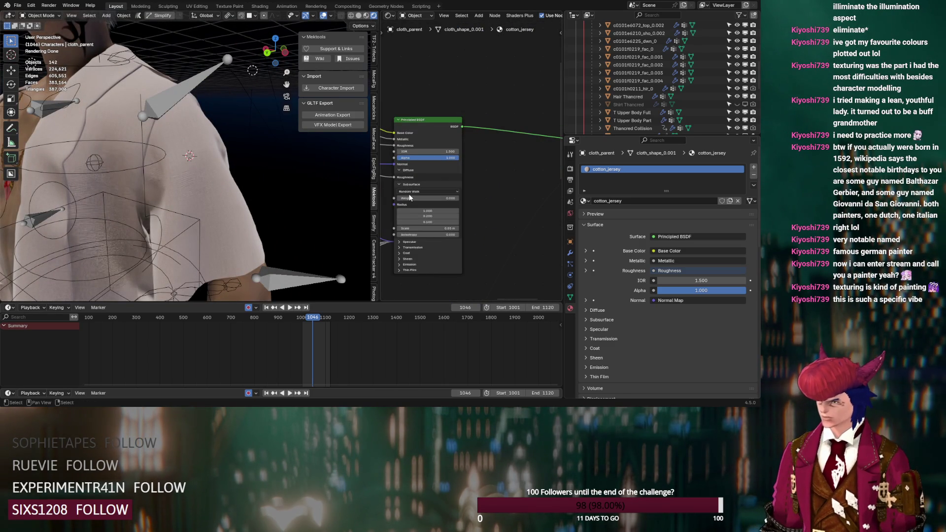
pyautogui.moveTo(338, 205); pyautogui.dragTo(309, 174, button='middle')
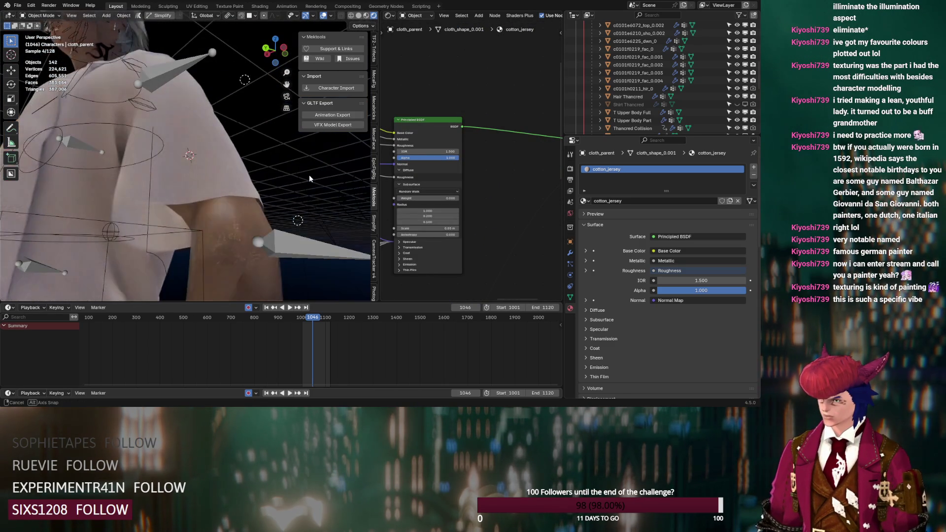
pyautogui.scroll(-2, 414, 206)
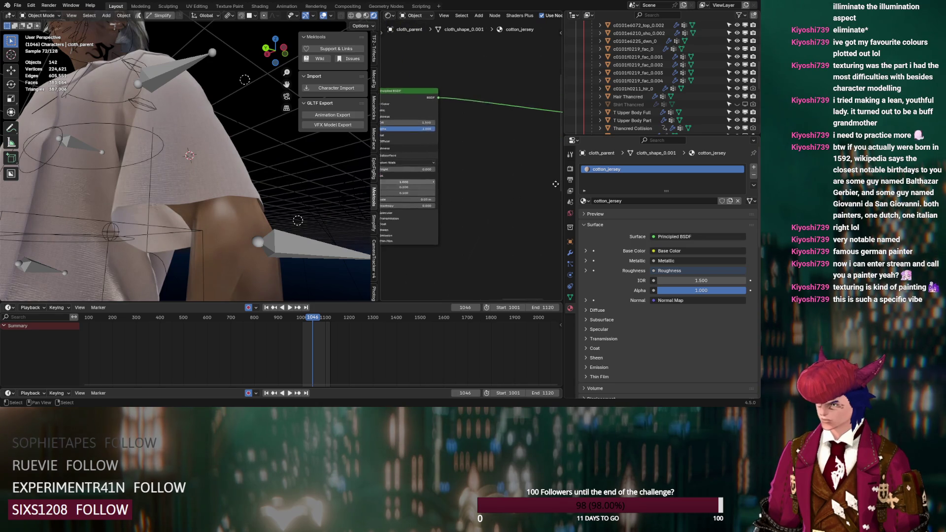
pyautogui.scroll(-2, 519, 182)
pyautogui.scroll(-2, 509, 185)
pyautogui.scroll(-2, 525, 195)
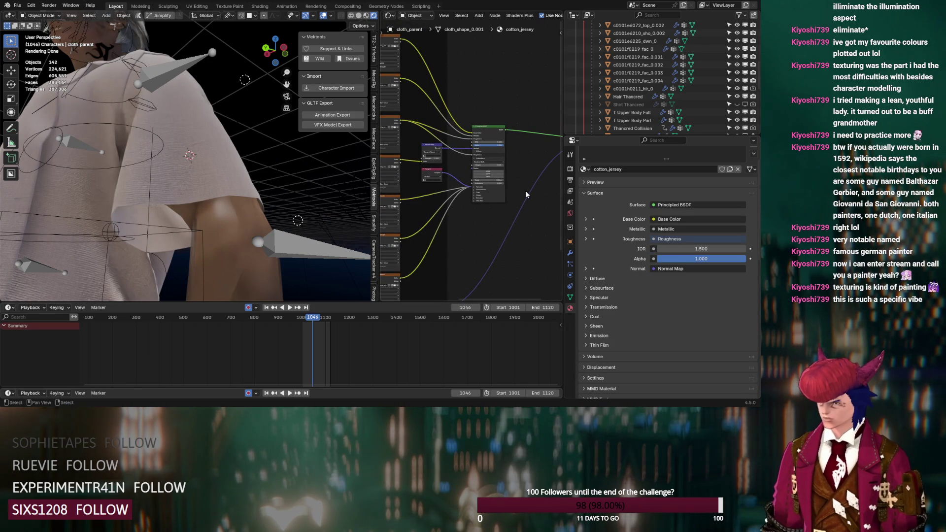
pyautogui.scroll(2, 650, 74)
pyautogui.moveTo(219, 166)
pyautogui.mouseDown(button='middle')
pyautogui.moveTo(185, 190)
pyautogui.moveTo(239, 187)
pyautogui.moveTo(218, 189)
pyautogui.moveTo(185, 167)
pyautogui.mouseUp(button='middle')
pyautogui.hotkey('shift', 'a')
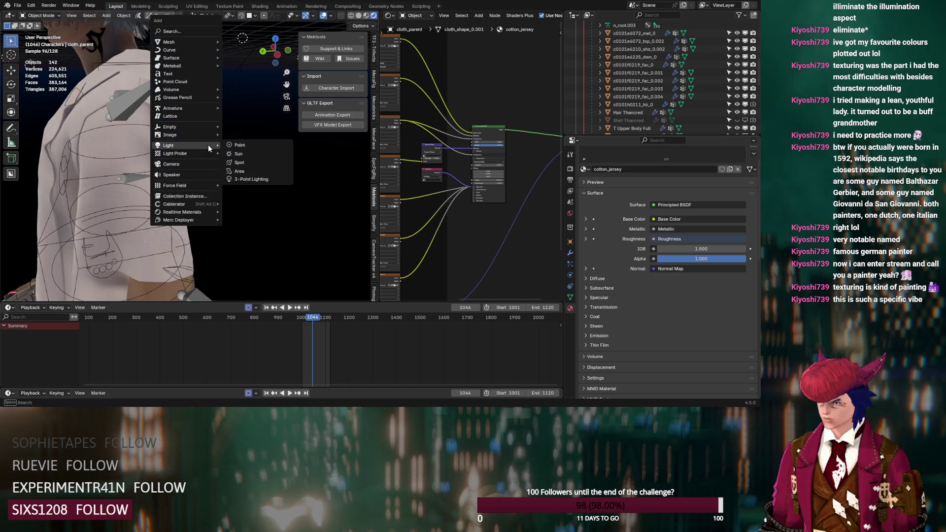
# Add a point light beside the character with exposure 4, then return to the cotton_jersey material
pyautogui.click(246, 147)
pyautogui.press('g')
pyautogui.click(306, 175)
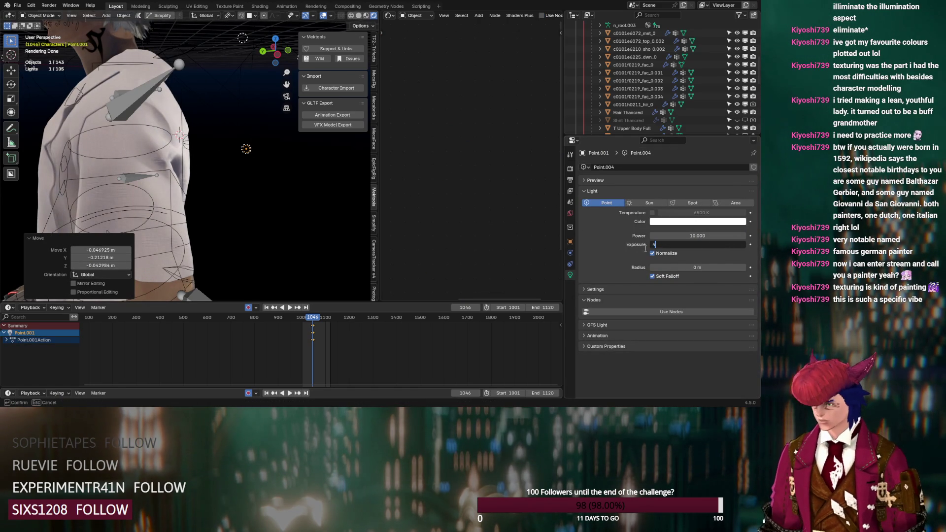
pyautogui.press('Return')
pyautogui.scroll(5, 656, 94)
pyautogui.scroll(3, 675, 68)
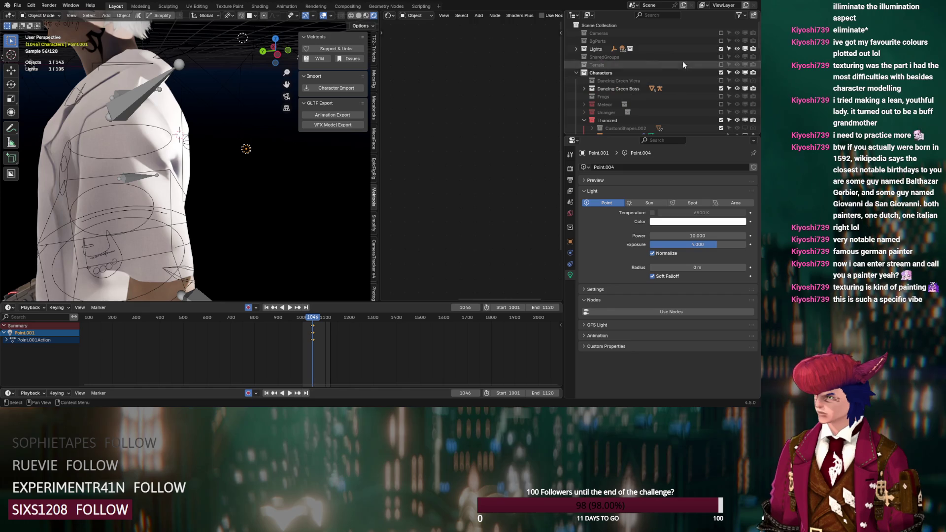
pyautogui.hotkey('ctrl', 'z')
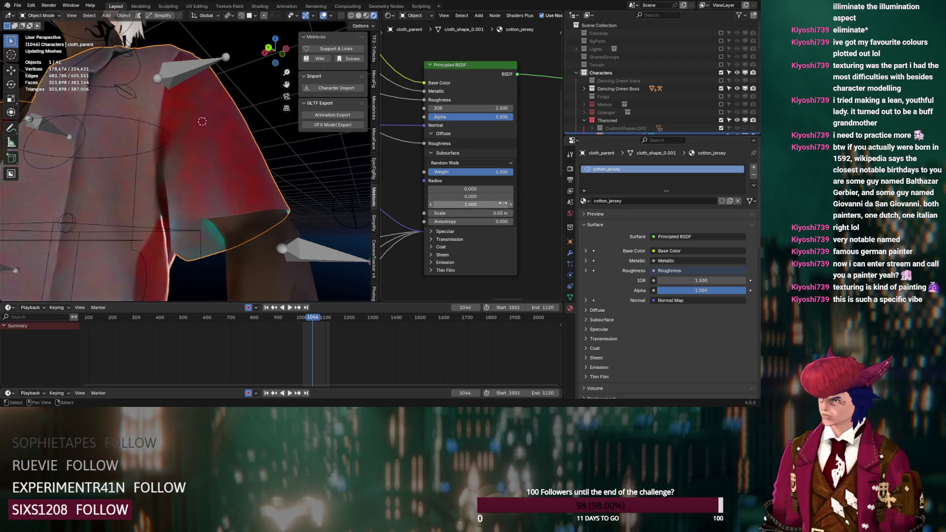
# Zero the subsurface weight and bring in Translucent BSDF and Add Shader nodes
pyautogui.moveTo(502, 204); pyautogui.dragTo(473, 204)
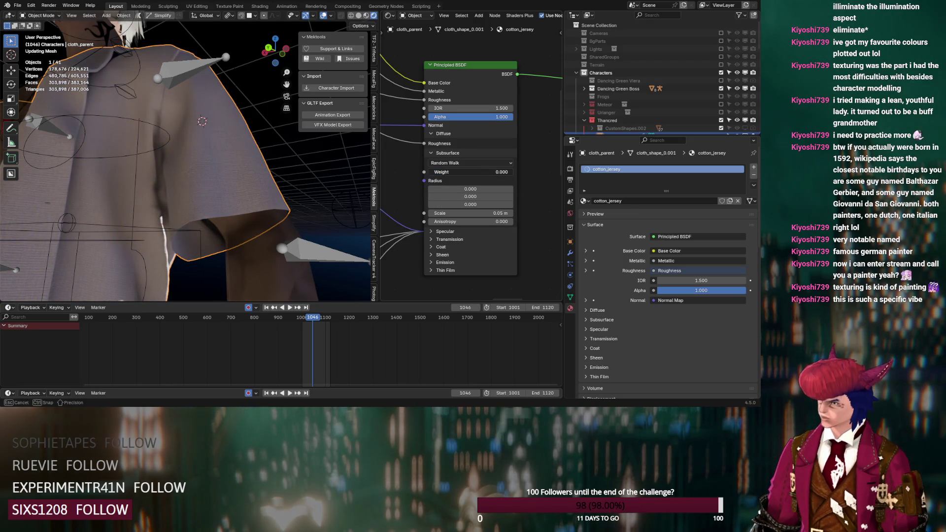
pyautogui.scroll(-3, 464, 171)
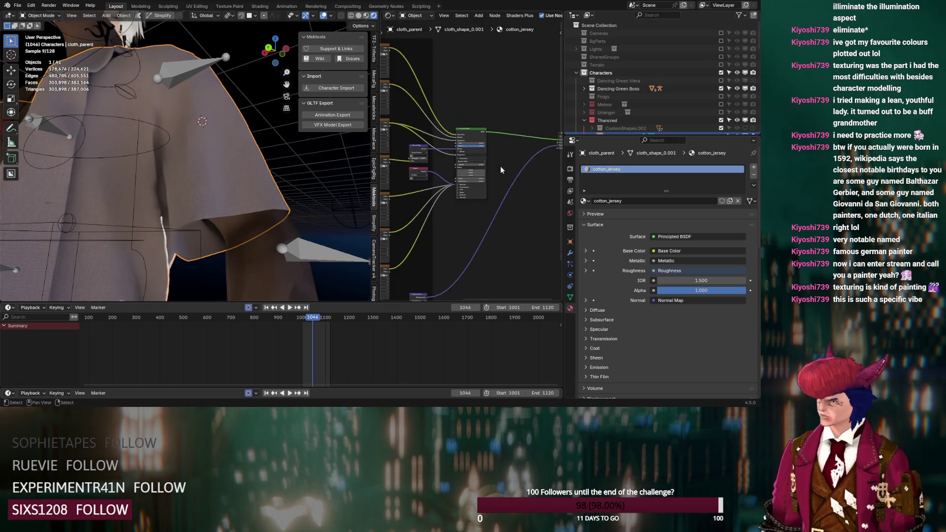
pyautogui.scroll(-2, 499, 167)
pyautogui.hotkey('shift', 'a')
pyautogui.write('trans')
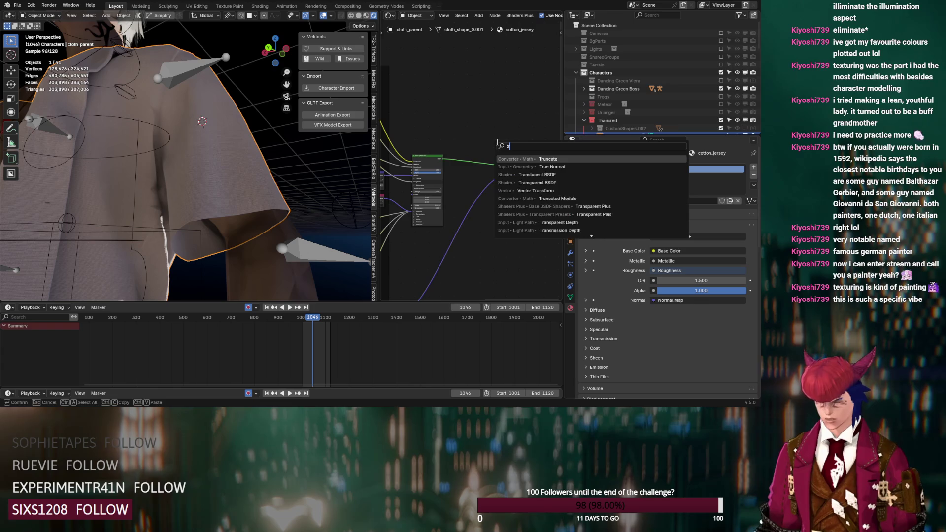
pyautogui.press('Return')
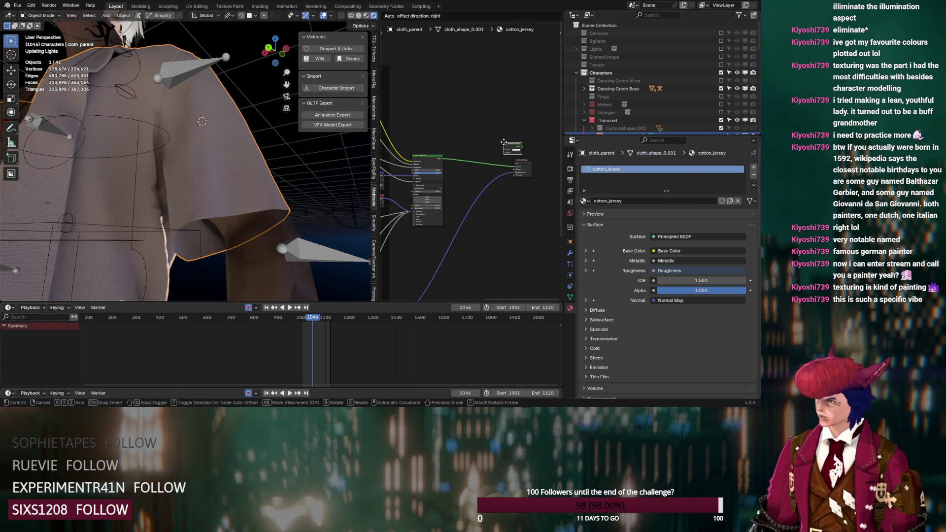
pyautogui.click(503, 139)
pyautogui.hotkey('shift', 'a')
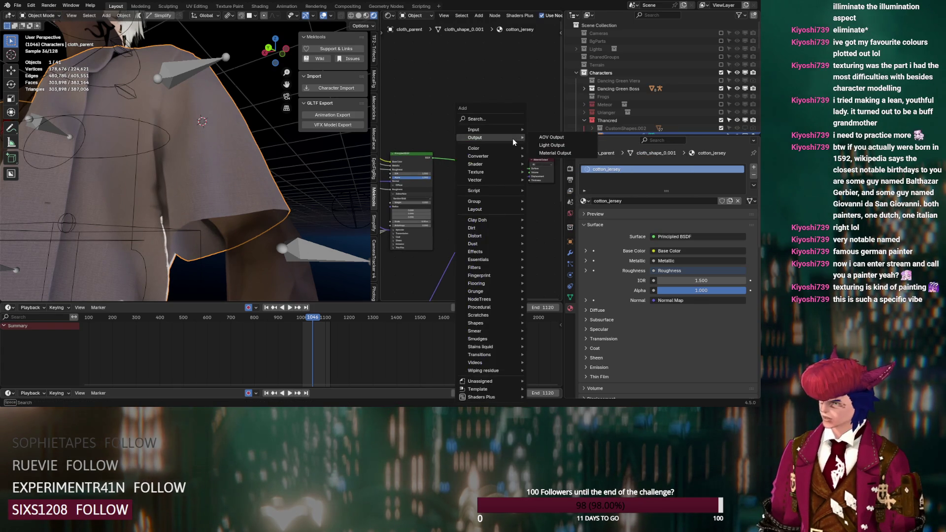
pyautogui.write('add')
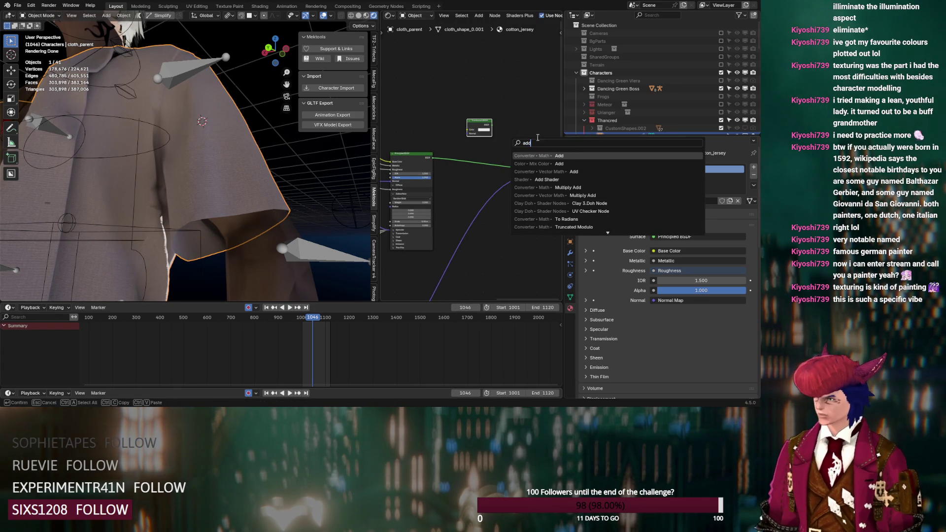
pyautogui.click(548, 179)
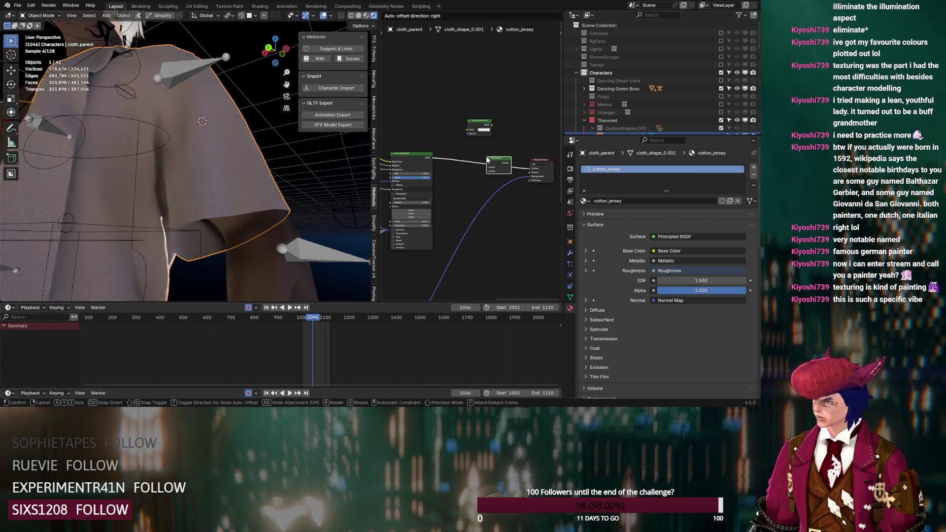
# Wire Translucent BSDF through Add Shader between the Principled BSDF and the output
pyautogui.click(494, 161)
pyautogui.moveTo(491, 130); pyautogui.dragTo(489, 172)
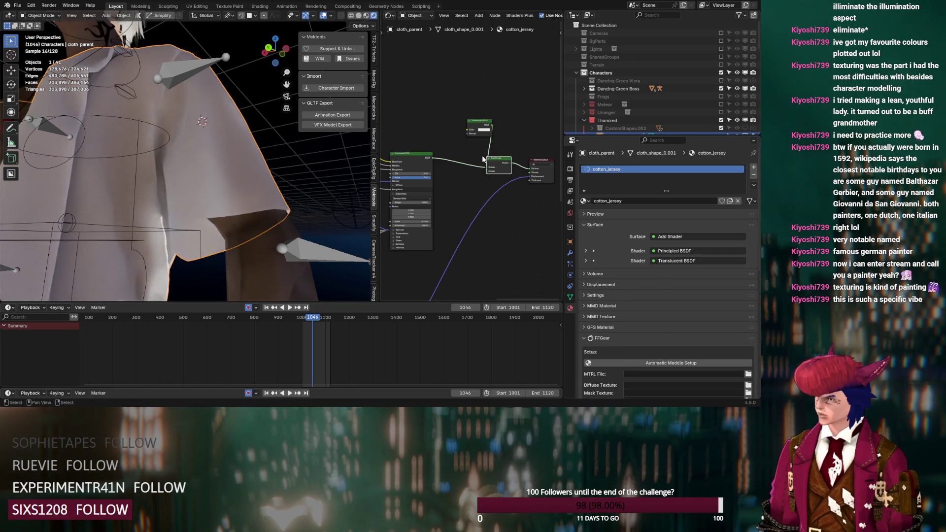
pyautogui.press('g')
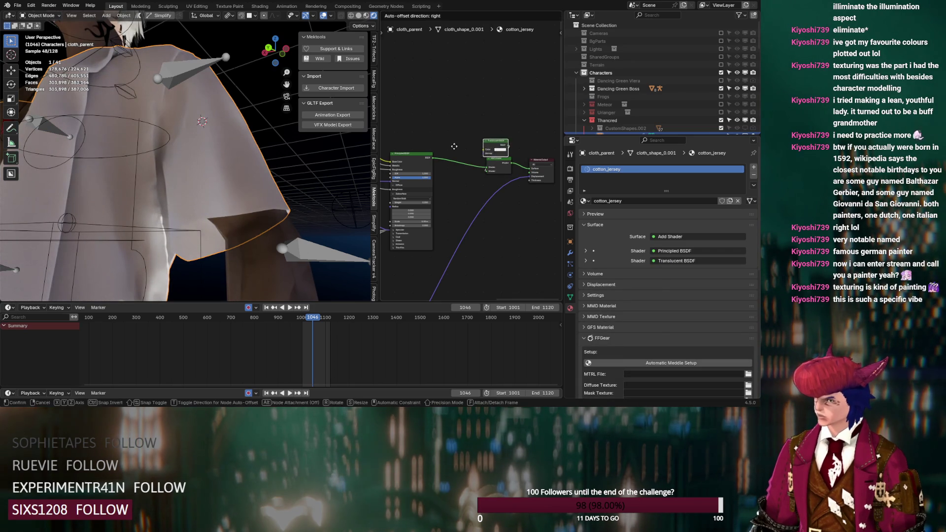
pyautogui.click(453, 143)
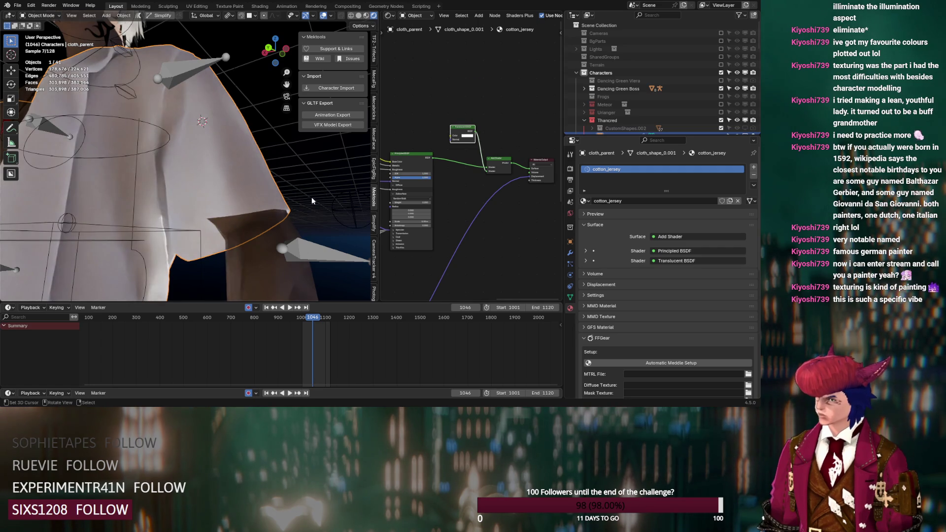
pyautogui.scroll(3, 276, 214)
# Brighten the translucent colour, then unplug Add Shader so Principled BSDF feeds the output directly
pyautogui.moveTo(275, 210); pyautogui.dragTo(280, 198, button='middle')
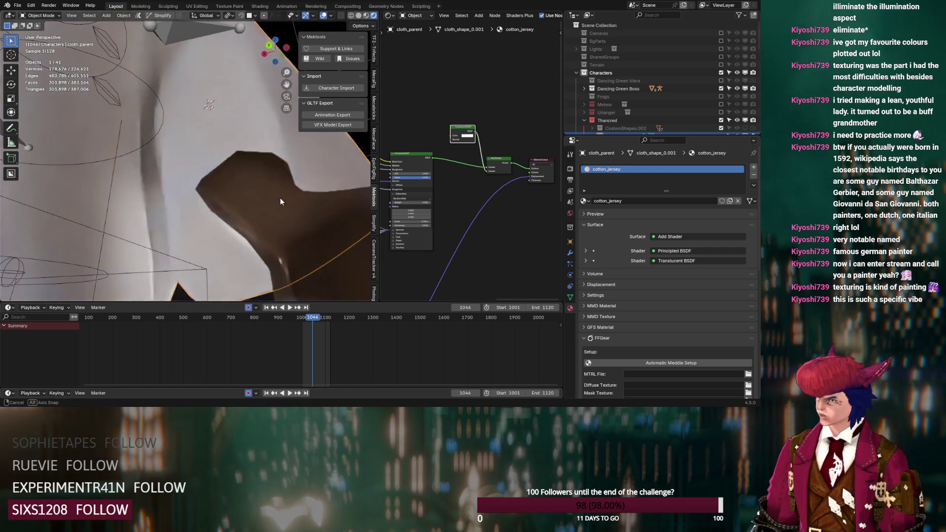
pyautogui.click(463, 136)
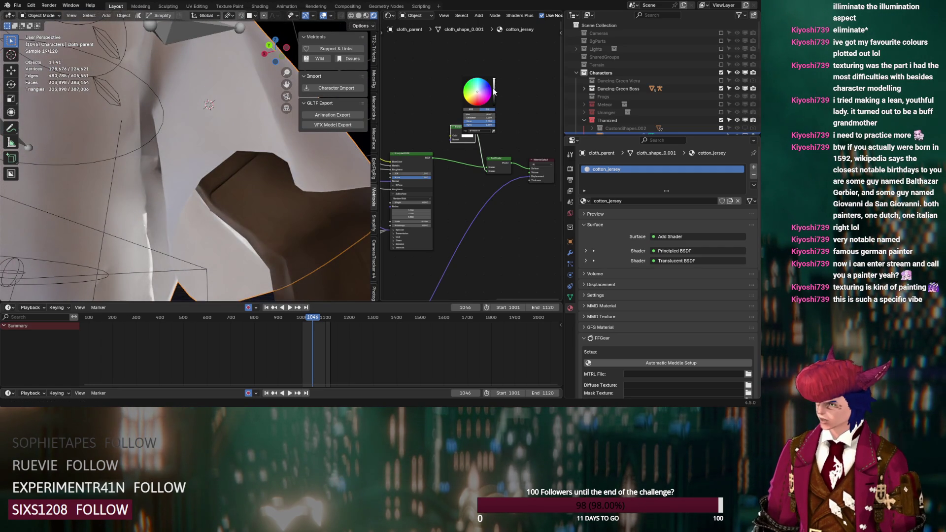
pyautogui.moveTo(494, 105); pyautogui.dragTo(493, 96)
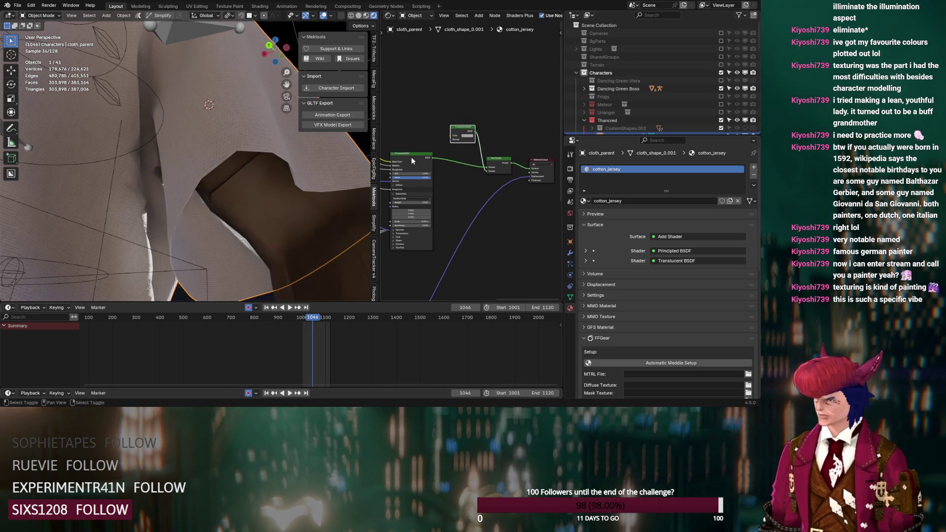
pyautogui.moveTo(496, 163)
pyautogui.keyDown('alt'); pyautogui.mouseDown()
pyautogui.moveTo(495, 112)
pyautogui.moveTo(460, 146)
pyautogui.mouseUp(); pyautogui.keyUp('alt')
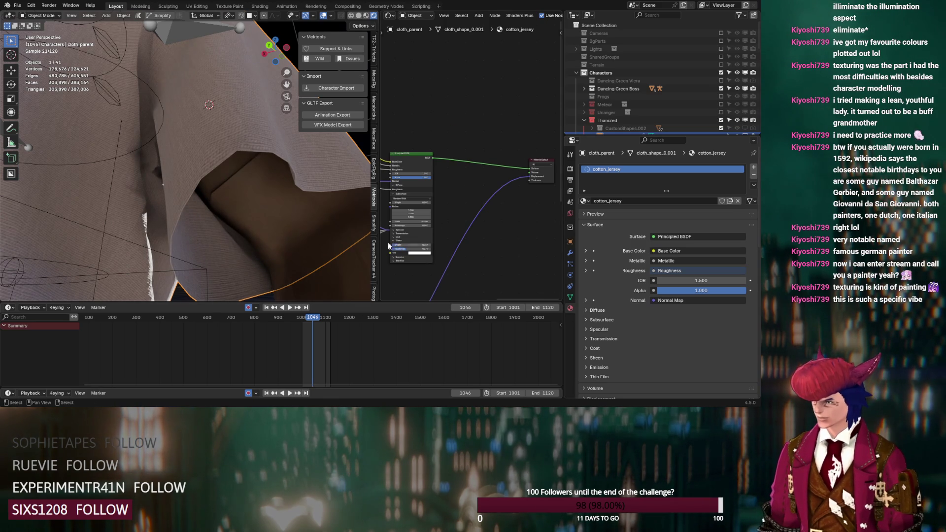
# Re-enable the Lights collection and delete the Point.001 light
pyautogui.moveTo(277, 255)
pyautogui.mouseDown(button='middle')
pyautogui.moveTo(297, 257)
pyautogui.moveTo(203, 242)
pyautogui.moveTo(268, 249)
pyautogui.moveTo(200, 261)
pyautogui.moveTo(217, 259)
pyautogui.mouseUp(button='middle')
pyautogui.click(720, 49)
pyautogui.moveTo(223, 222); pyautogui.dragTo(209, 190, button='middle')
pyautogui.scroll(-5, 657, 113)
pyautogui.scroll(-3, 642, 68)
pyautogui.scroll(-3, 642, 68)
pyautogui.scroll(-2, 613, 108)
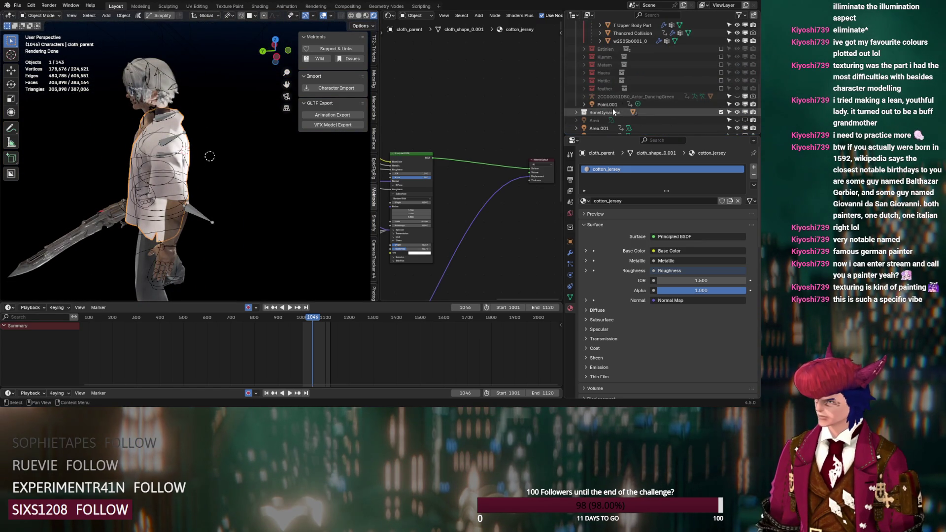
pyautogui.click(613, 106)
pyautogui.press('Delete')
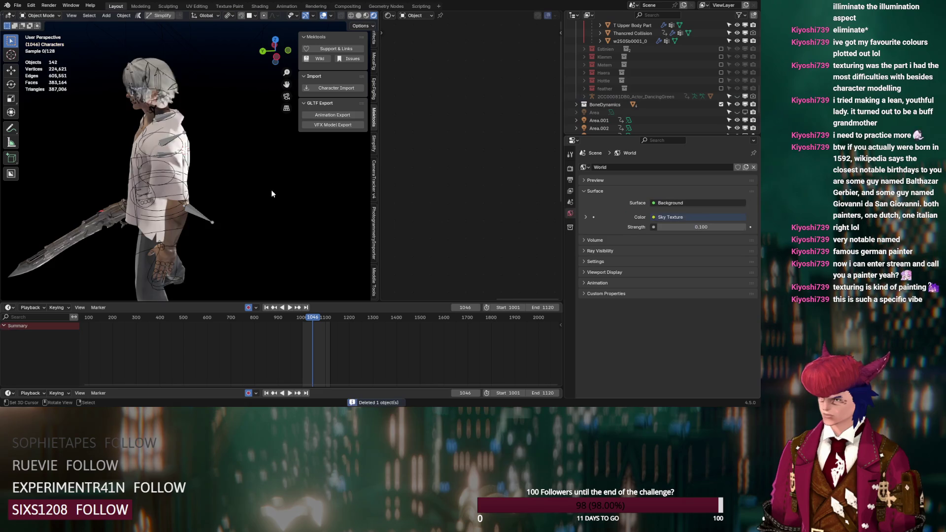
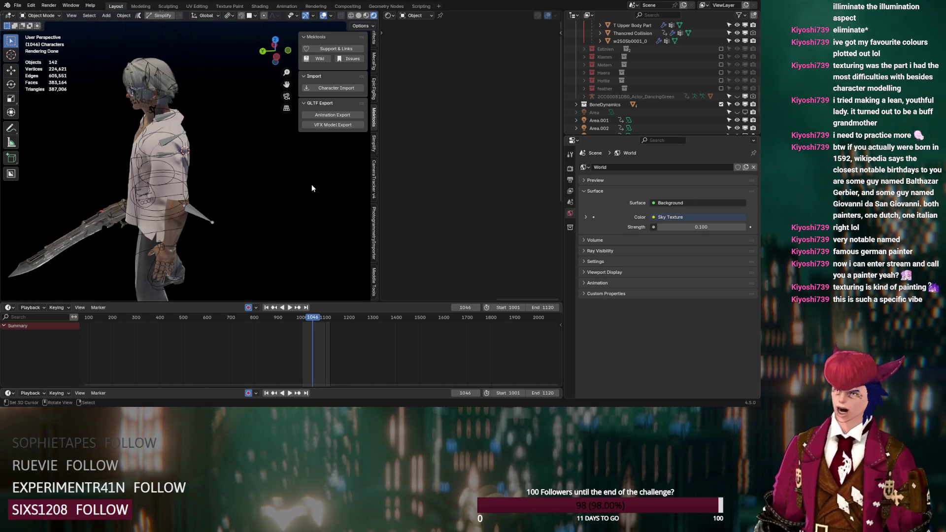
# Orbit around Thancred's model, inspecting the back, legs and hand
pyautogui.moveTo(311, 184)
pyautogui.mouseDown(button='middle')
pyautogui.moveTo(159, 167)
pyautogui.moveTo(177, 159)
pyautogui.mouseUp(button='middle')
pyautogui.scroll(3, 589, 94)
pyautogui.scroll(2, 589, 94)
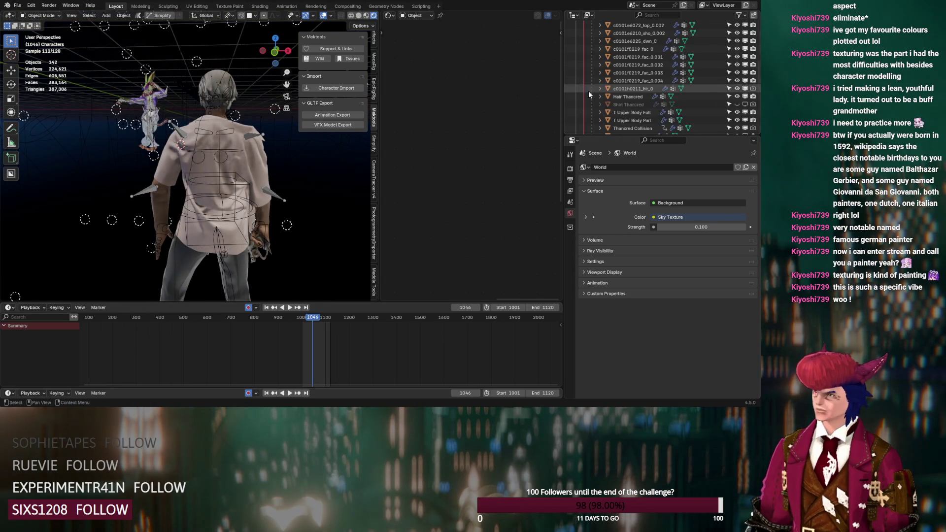
pyautogui.scroll(5, 588, 94)
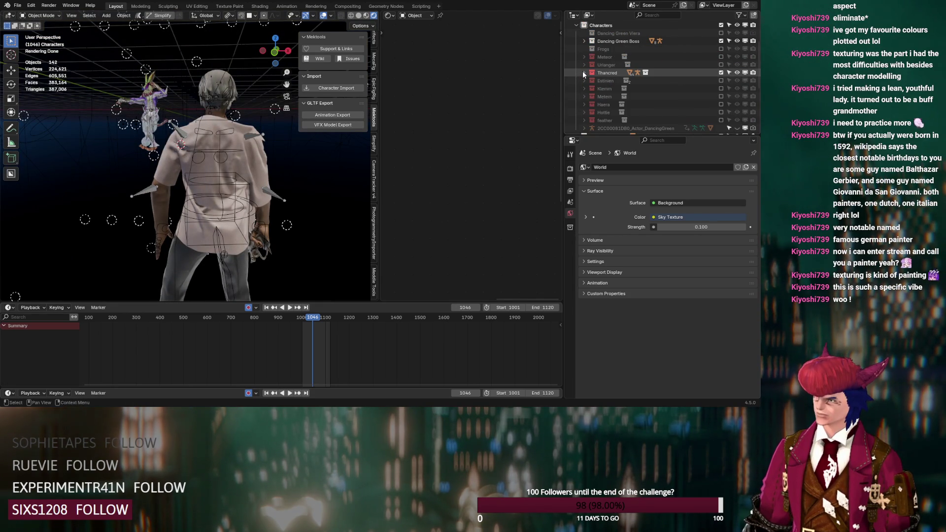
pyautogui.moveTo(262, 180); pyautogui.dragTo(317, 66, button='middle')
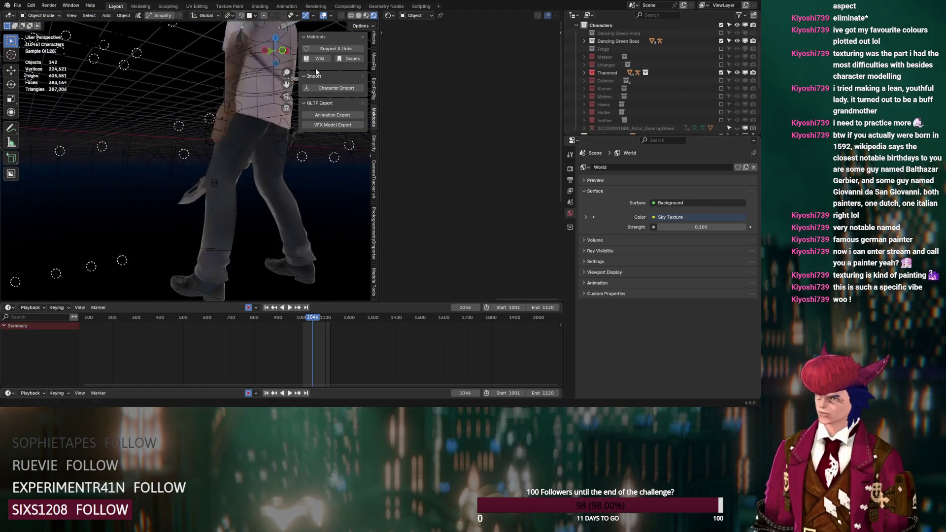
pyautogui.scroll(3, 287, 140)
pyautogui.scroll(3, 187, 133)
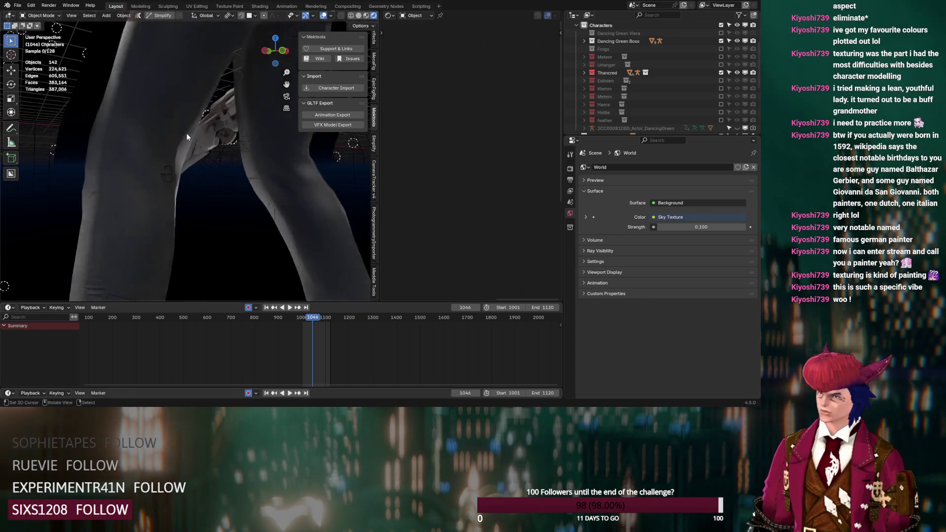
pyautogui.moveTo(187, 133)
pyautogui.mouseDown(button='middle')
pyautogui.moveTo(219, 144)
pyautogui.moveTo(246, 135)
pyautogui.mouseUp(button='middle')
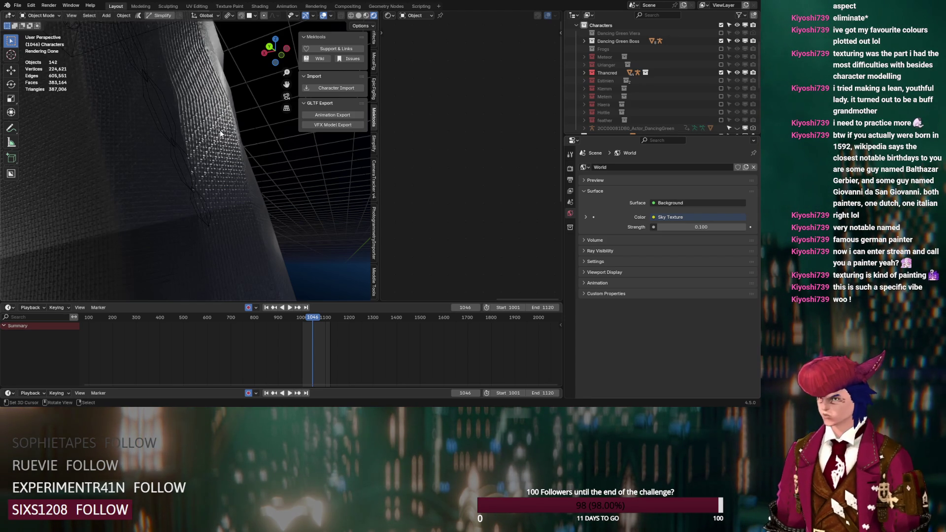
pyautogui.moveTo(230, 140)
pyautogui.mouseDown(button='middle')
pyautogui.moveTo(213, 169)
pyautogui.moveTo(216, 219)
pyautogui.mouseUp(button='middle')
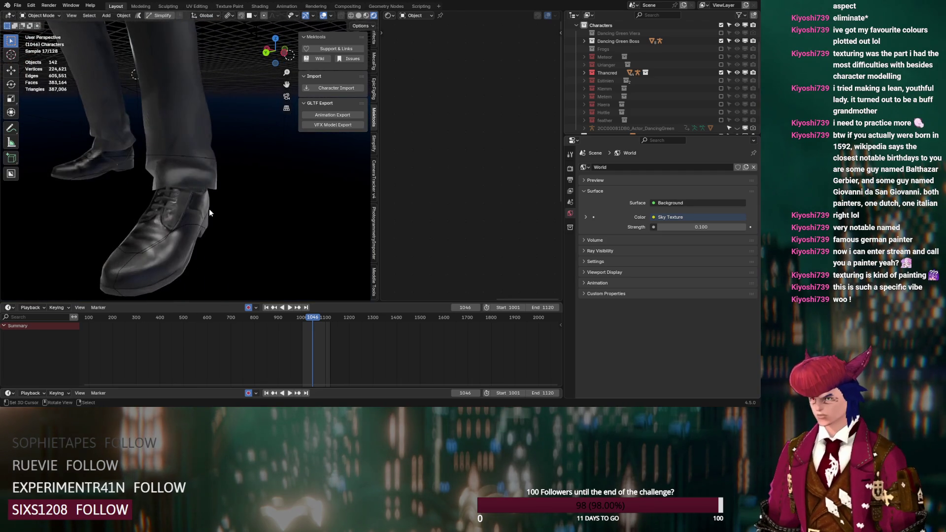
pyautogui.moveTo(220, 216)
pyautogui.mouseDown(button='middle')
pyautogui.moveTo(185, 160)
pyautogui.moveTo(254, 142)
pyautogui.mouseUp(button='middle')
pyautogui.scroll(5, 253, 142)
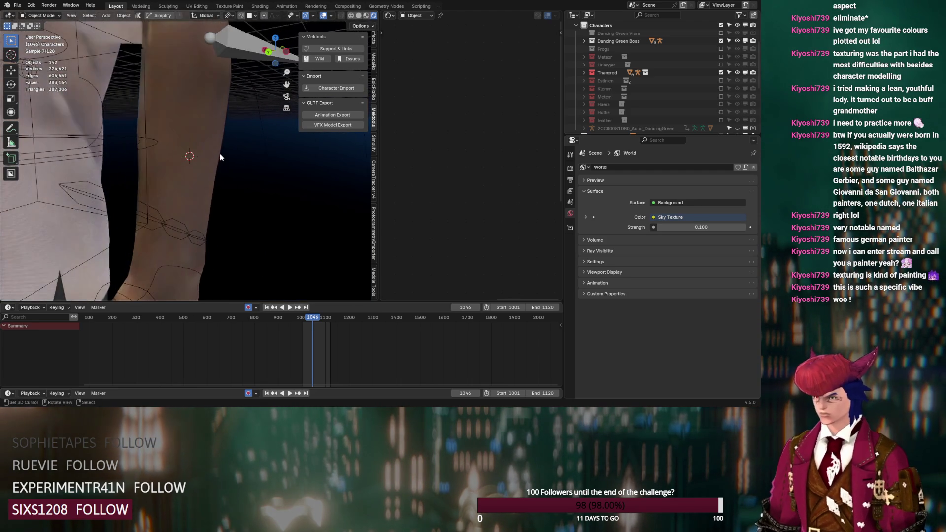
# Select the Thancred Collision forearm mesh and pan across its material node tree
pyautogui.click(206, 140)
pyautogui.moveTo(443, 244)
pyautogui.mouseDown(button='middle')
pyautogui.moveTo(471, 169)
pyautogui.moveTo(429, 185)
pyautogui.mouseUp(button='middle')
pyautogui.moveTo(272, 216)
pyautogui.mouseDown(button='middle')
pyautogui.moveTo(198, 260)
pyautogui.moveTo(231, 251)
pyautogui.moveTo(193, 272)
pyautogui.mouseUp(button='middle')
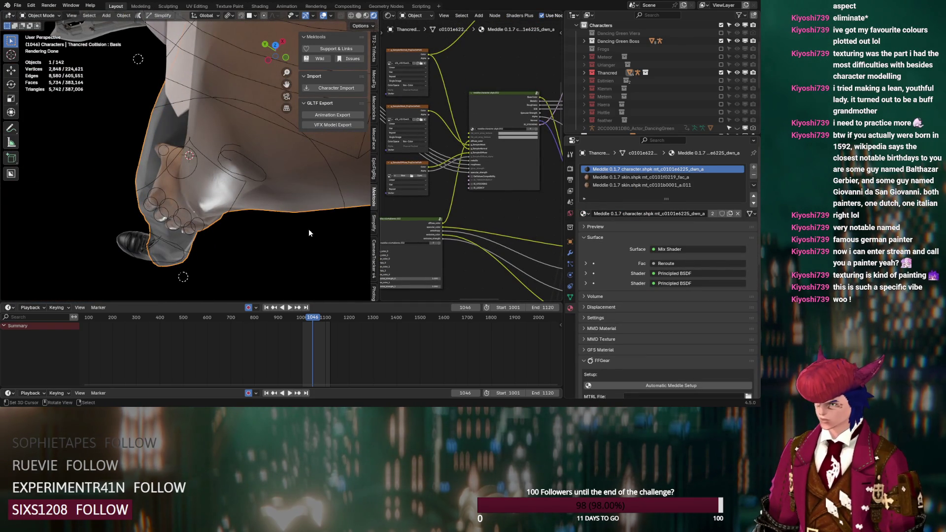
# Preview chara_detail_blend.002, restore Mix Shader as output, and expand the Thancred collection
pyautogui.moveTo(507, 185); pyautogui.dragTo(411, 211, button='middle')
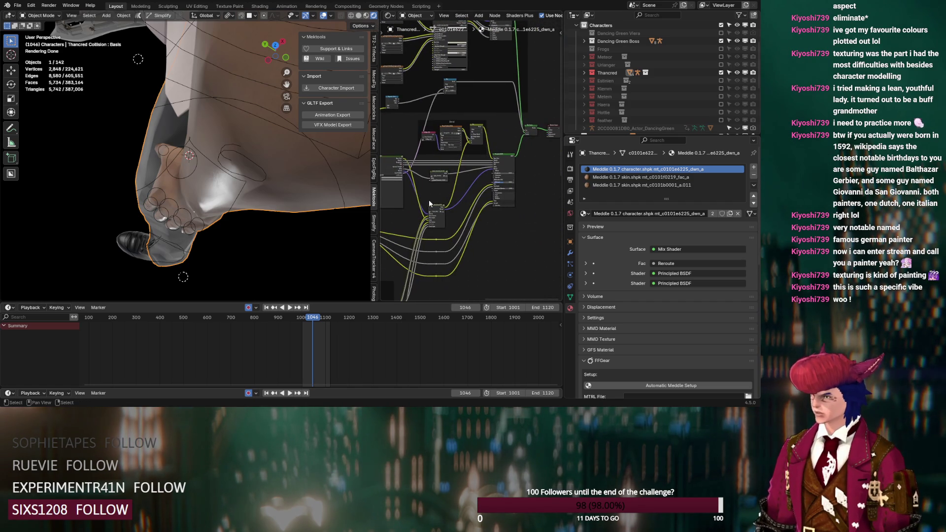
pyautogui.scroll(2, 420, 204)
pyautogui.scroll(2, 437, 195)
pyautogui.scroll(2, 473, 170)
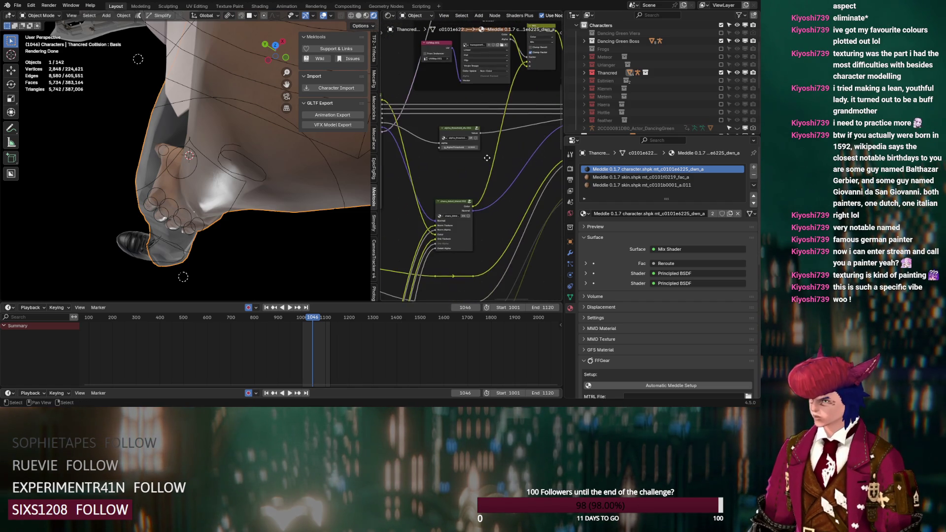
pyautogui.keyDown('ctrl'); pyautogui.keyDown('shift'); pyautogui.click(461, 203); pyautogui.keyUp('shift'); pyautogui.keyUp('ctrl')
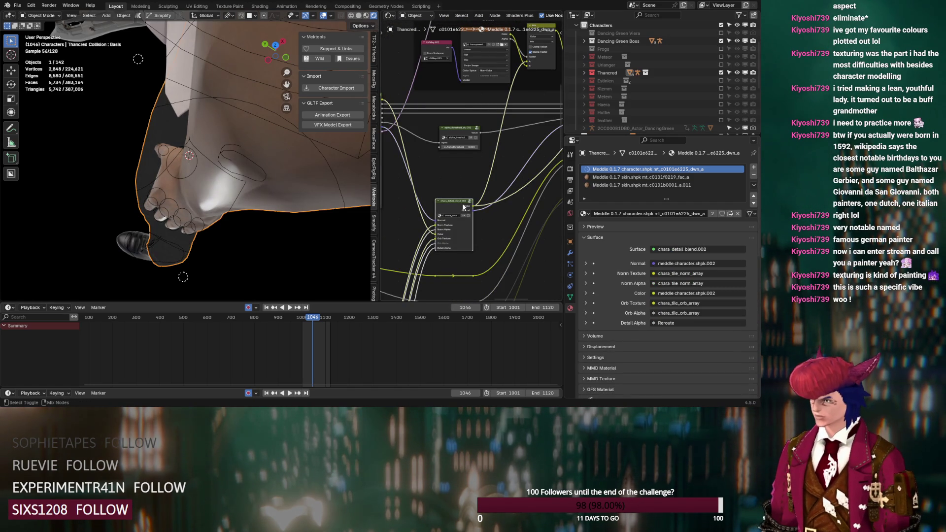
pyautogui.scroll(-2, 464, 206)
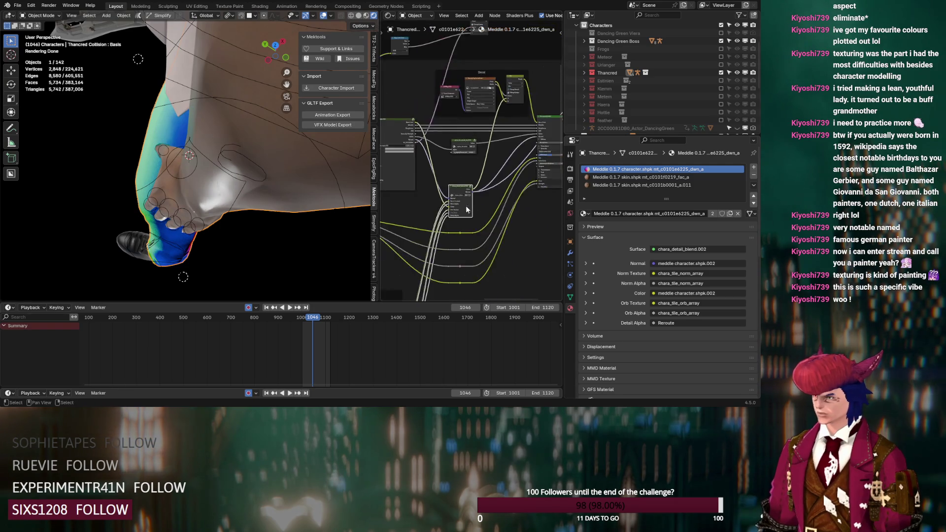
pyautogui.scroll(-2, 488, 171)
pyautogui.keyDown('ctrl'); pyautogui.keyDown('shift'); pyautogui.click(507, 126); pyautogui.keyUp('shift'); pyautogui.keyUp('ctrl')
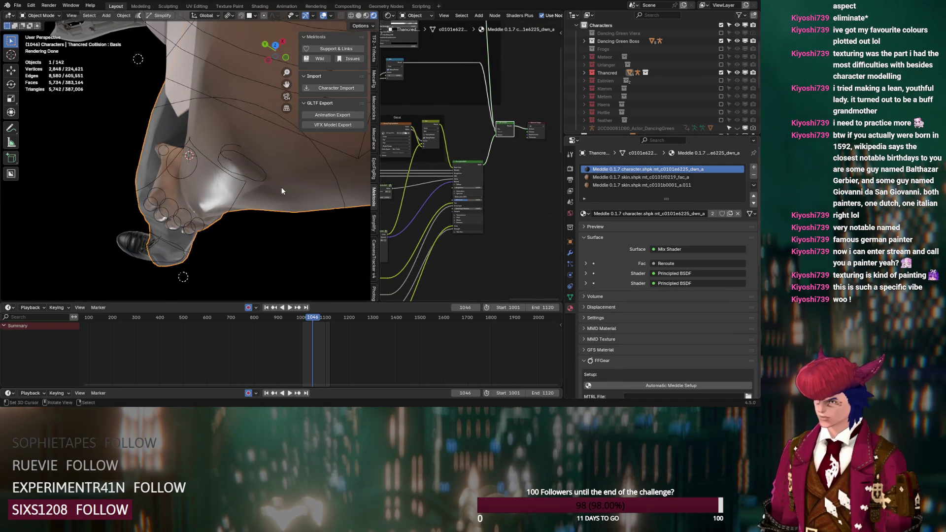
pyautogui.click(584, 73)
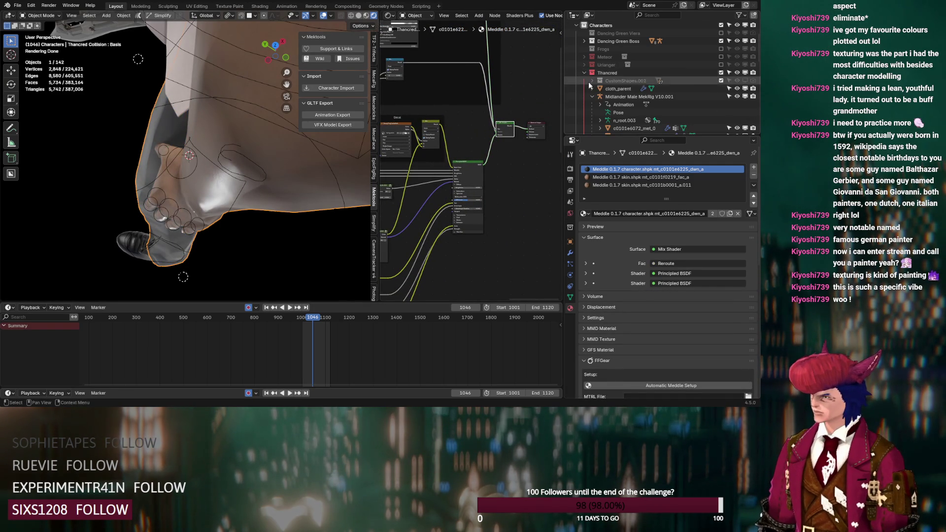
pyautogui.scroll(-5, 647, 104)
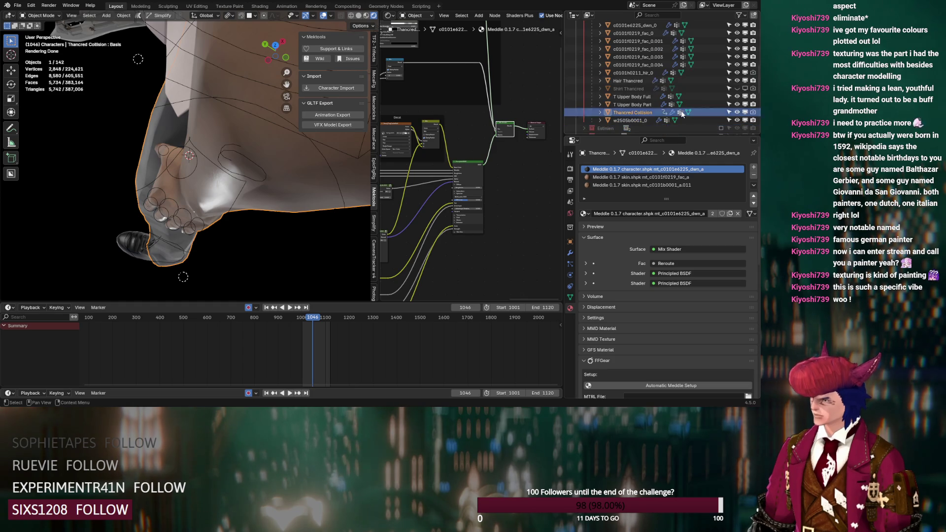
# Select T Upper Body Part and preview its reroute and chara_detail_blend.002 outputs on the arm
pyautogui.click(647, 104)
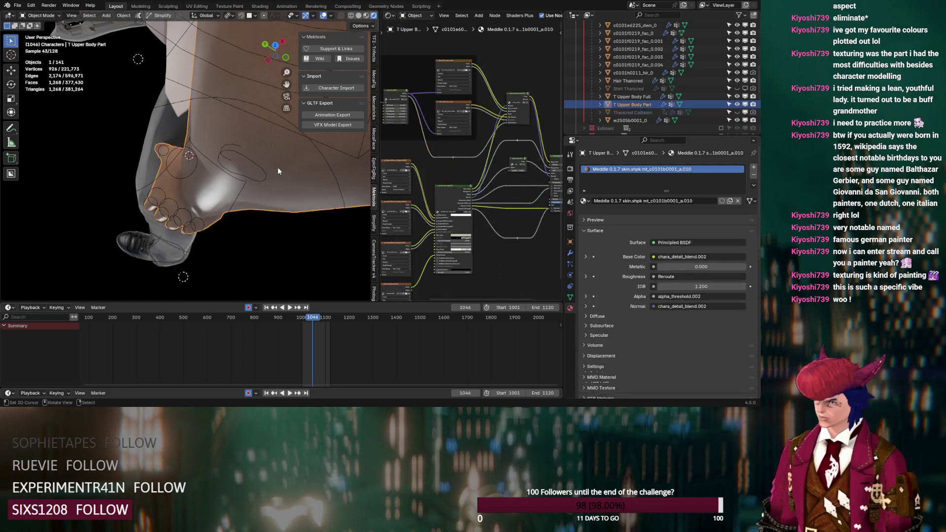
pyautogui.moveTo(493, 181); pyautogui.dragTo(391, 193, button='middle')
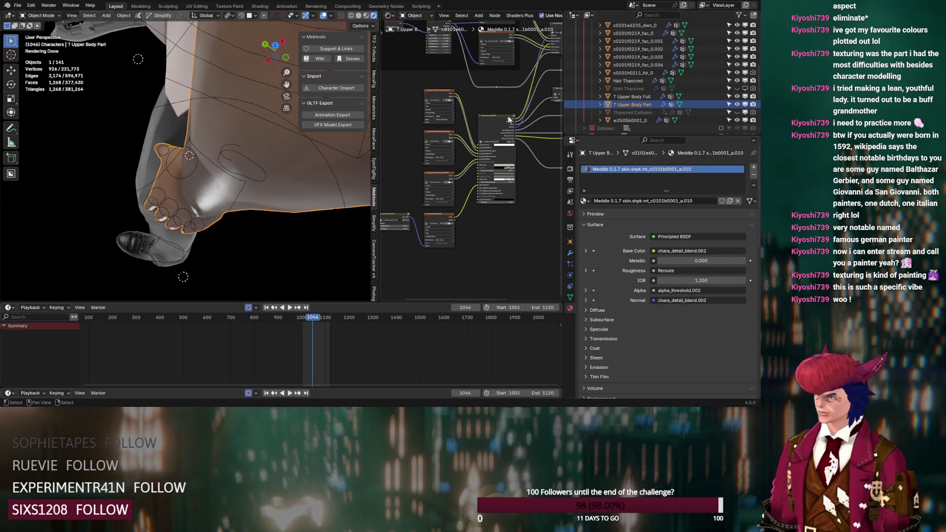
pyautogui.scroll(2, 391, 193)
pyautogui.scroll(2, 414, 199)
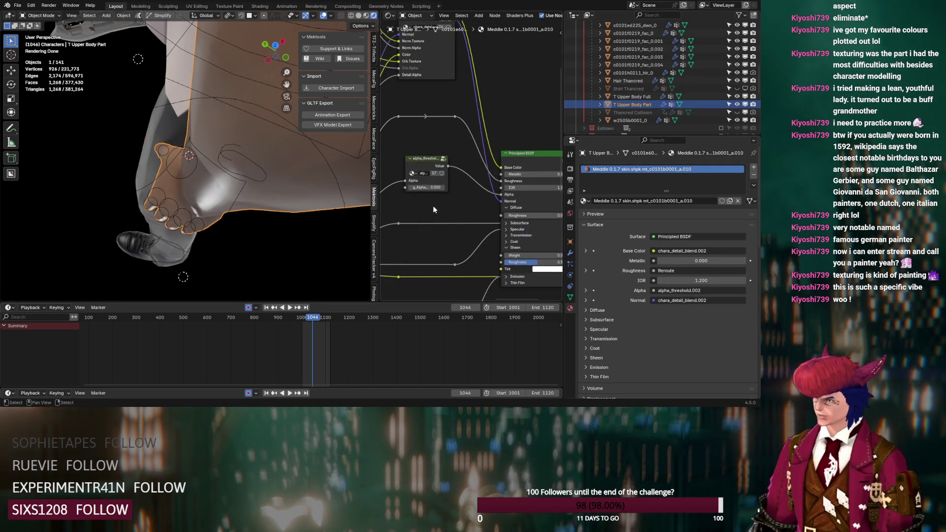
pyautogui.keyDown('ctrl'); pyautogui.keyDown('shift'); pyautogui.click(454, 115); pyautogui.keyUp('shift'); pyautogui.keyUp('ctrl')
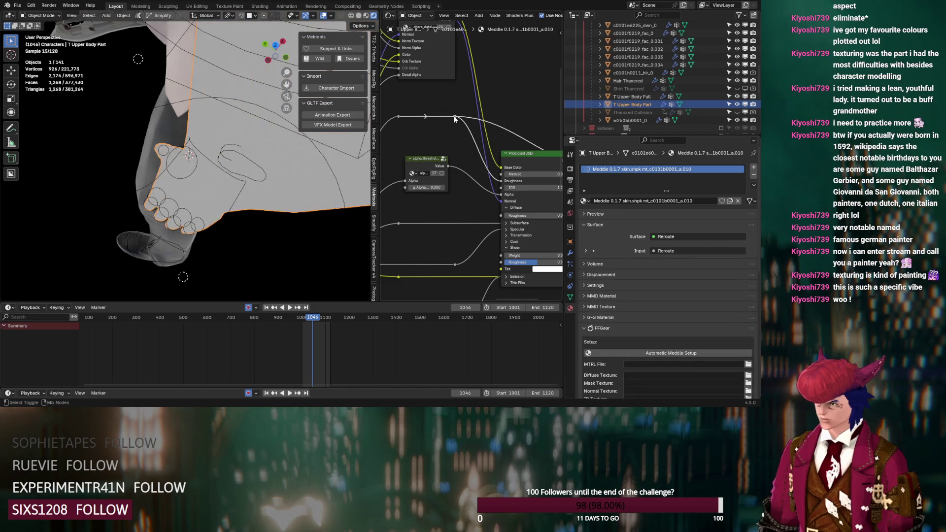
pyautogui.moveTo(221, 170); pyautogui.dragTo(247, 138, button='middle')
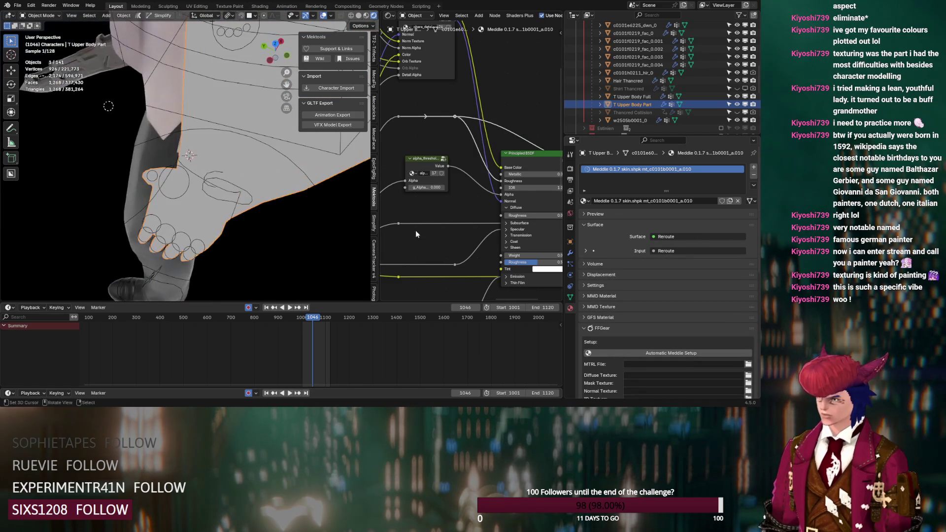
pyautogui.moveTo(452, 120); pyautogui.dragTo(459, 214, button='middle')
pyautogui.keyDown('ctrl'); pyautogui.keyDown('shift'); pyautogui.click(448, 121); pyautogui.keyUp('shift'); pyautogui.keyUp('ctrl')
pyautogui.moveTo(278, 156)
pyautogui.mouseDown(button='middle')
pyautogui.moveTo(283, 127)
pyautogui.moveTo(252, 95)
pyautogui.mouseUp(button='middle')
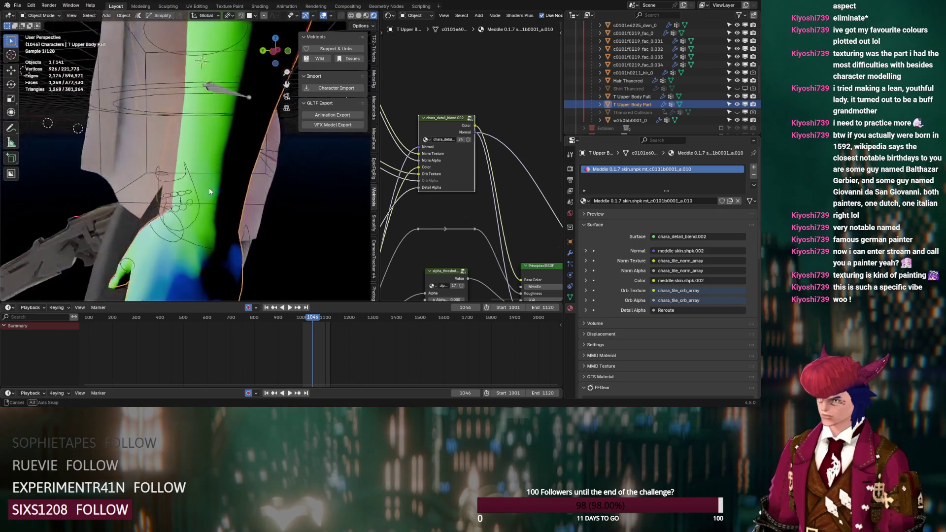
pyautogui.moveTo(206, 209); pyautogui.dragTo(209, 186, button='middle')
pyautogui.scroll(-3, 411, 237)
pyautogui.scroll(3, 411, 237)
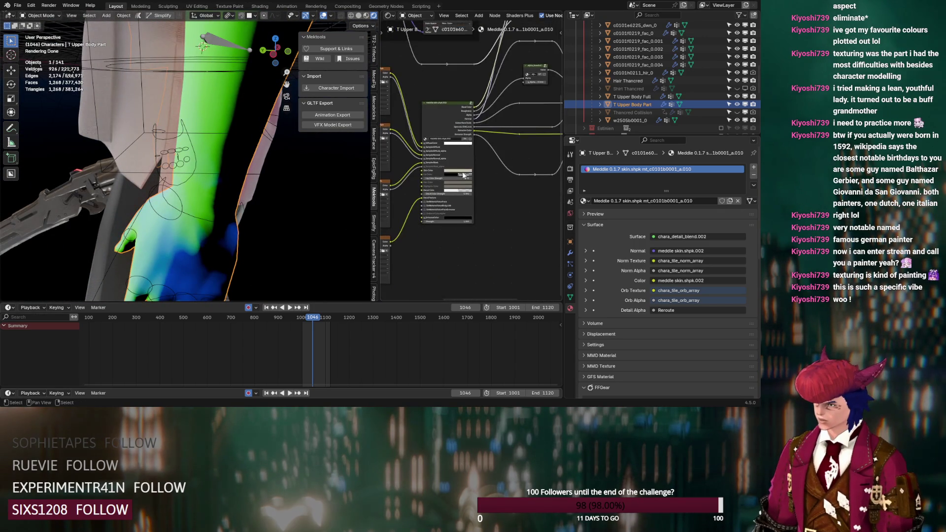
# Edit Strength in meddle skin.shpk.002, restore Principled BSDF output, and enter Edit Mode
pyautogui.moveTo(466, 153); pyautogui.dragTo(419, 259, button='middle')
pyautogui.click(425, 258)
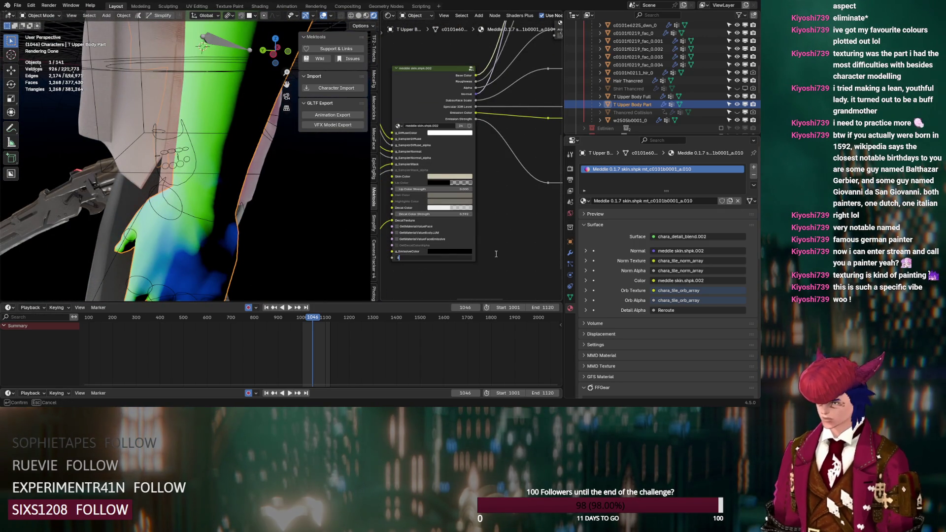
pyautogui.press('Return')
pyautogui.scroll(-3, 495, 250)
pyautogui.moveTo(495, 251)
pyautogui.mouseDown(button='middle')
pyautogui.moveTo(451, 268)
pyautogui.moveTo(418, 299)
pyautogui.mouseUp(button='middle')
pyautogui.keyDown('ctrl'); pyautogui.keyDown('shift'); pyautogui.click(522, 164); pyautogui.keyUp('shift'); pyautogui.keyUp('ctrl')
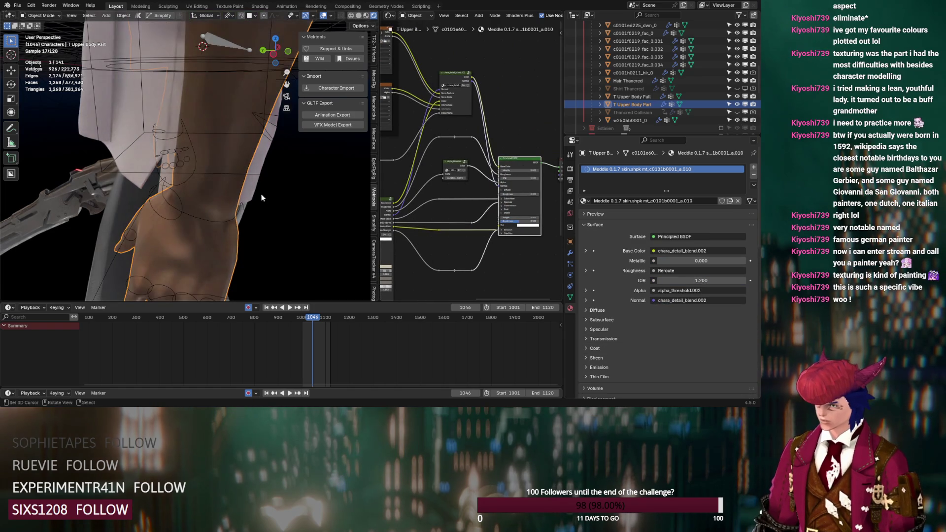
pyautogui.scroll(2, 482, 219)
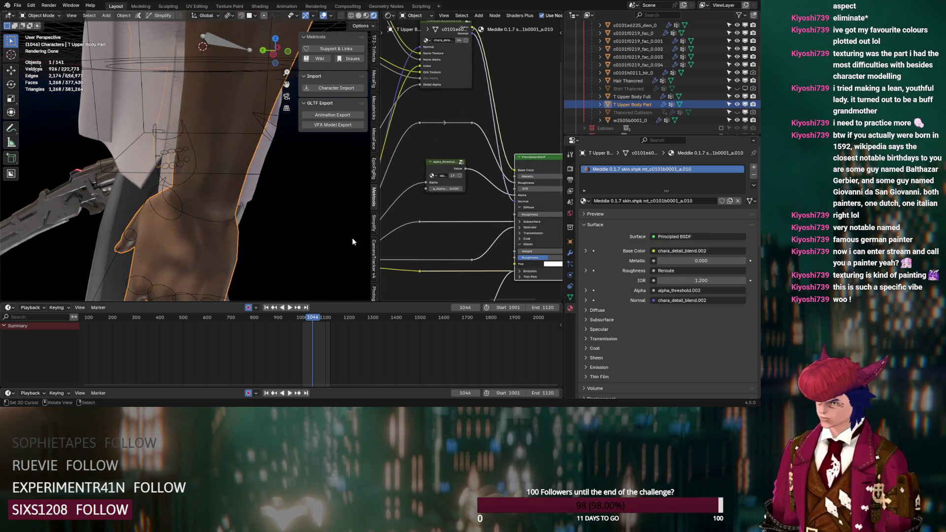
pyautogui.press('Tab')
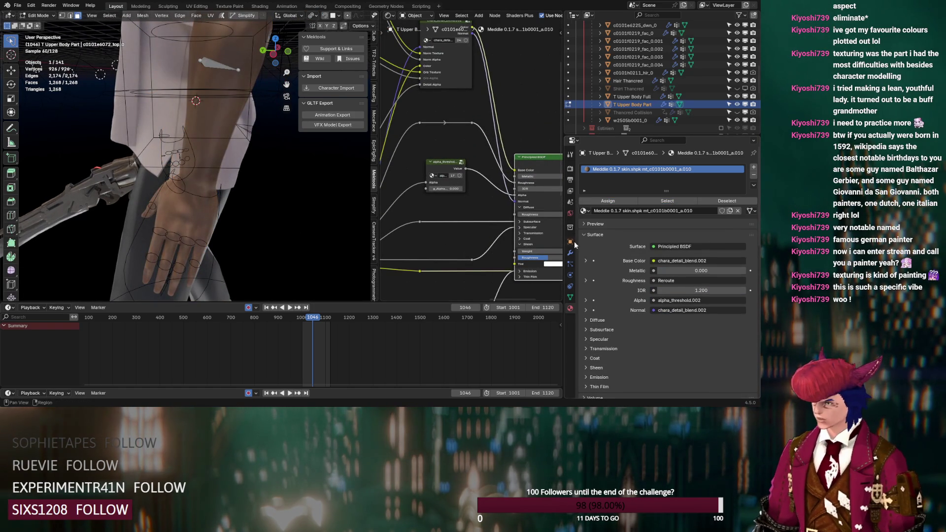
# View the Armature modifier, return to Object Mode, and select the T Upper Body Full arm mesh
pyautogui.moveTo(375, 100); pyautogui.dragTo(428, 99)
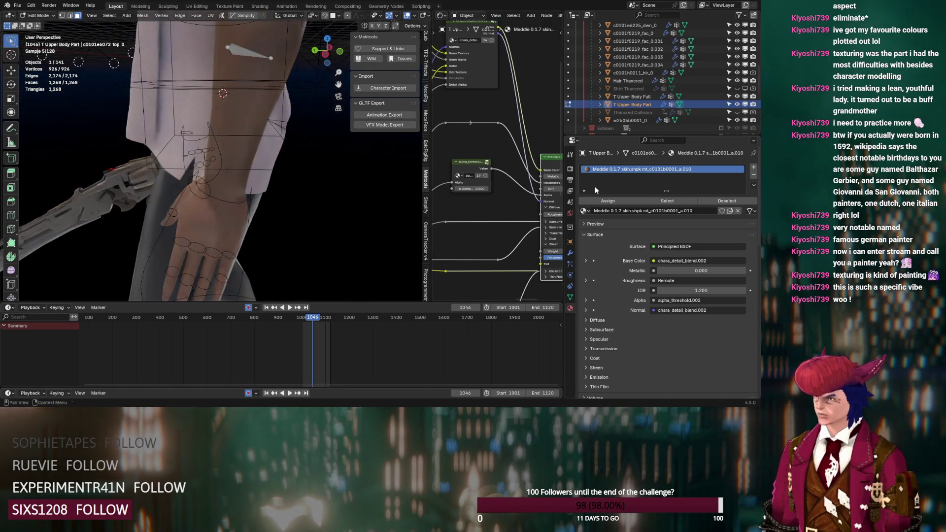
pyautogui.click(569, 252)
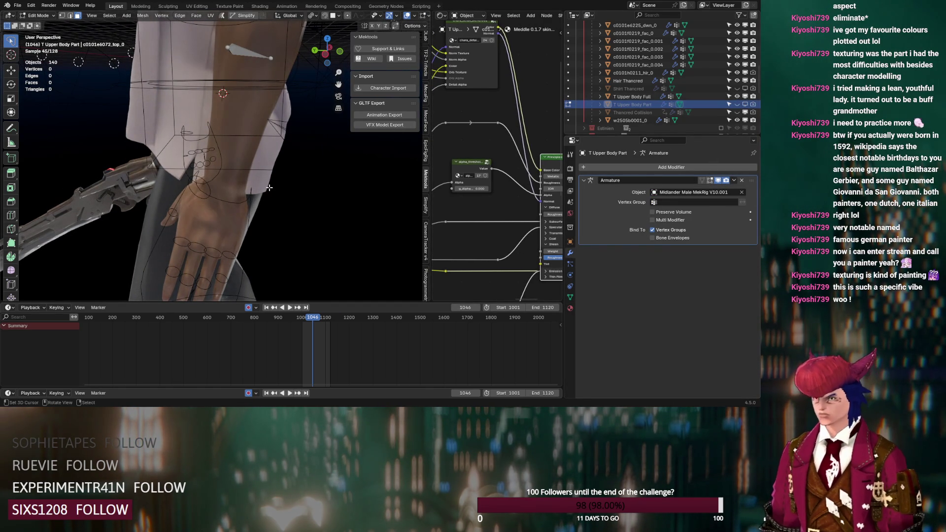
pyautogui.press('Tab')
pyautogui.click(246, 116)
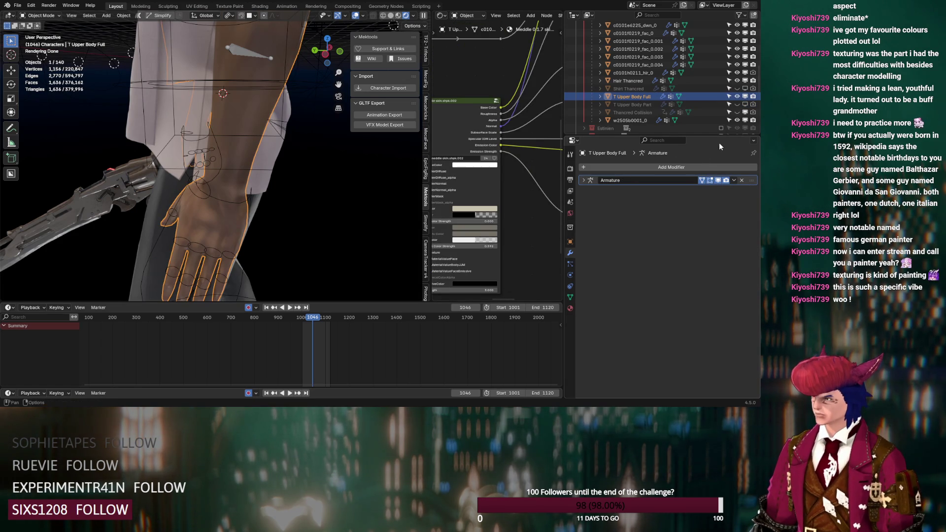
# With all geometry selected, set normals from faces and shade the arm smooth, then leave Edit Mode
pyautogui.press('Tab')
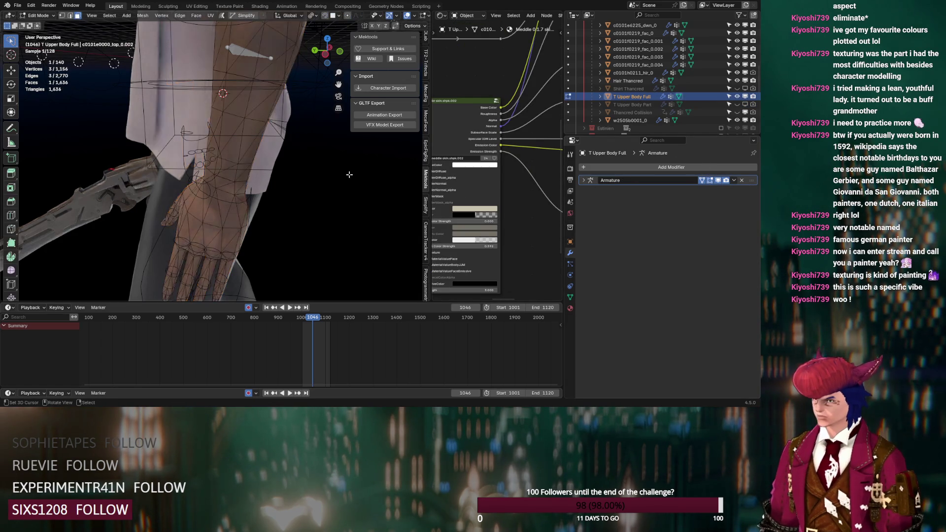
pyautogui.press('a')
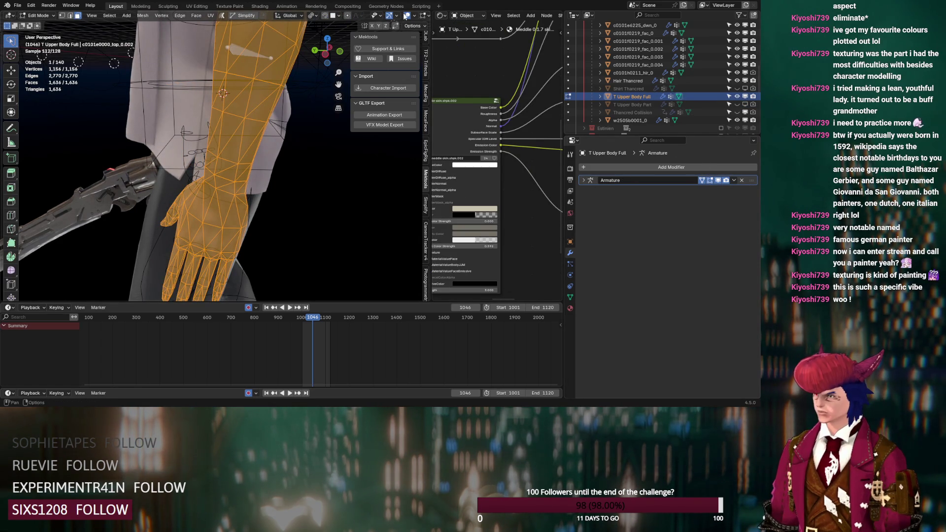
pyautogui.hotkey('shift', 'alt', 'z')
pyautogui.hotkey('alt', 'n')
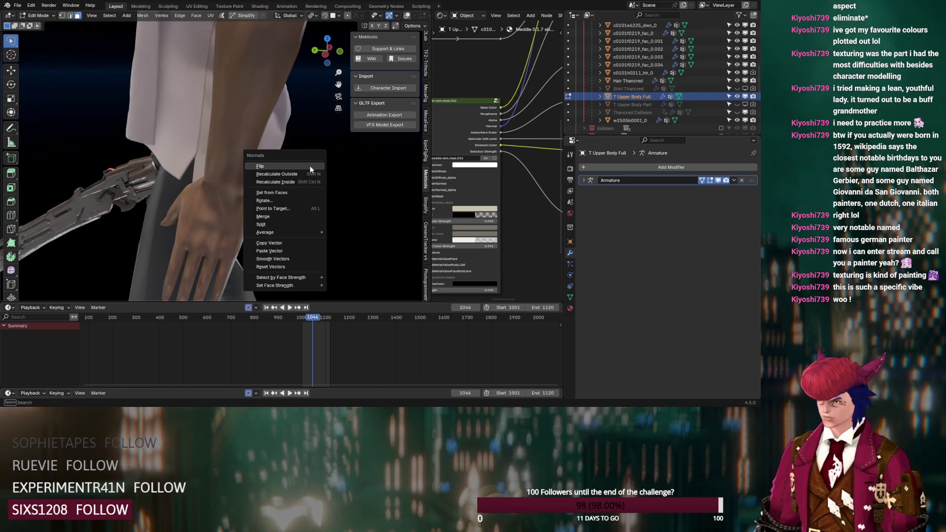
pyautogui.click(306, 194)
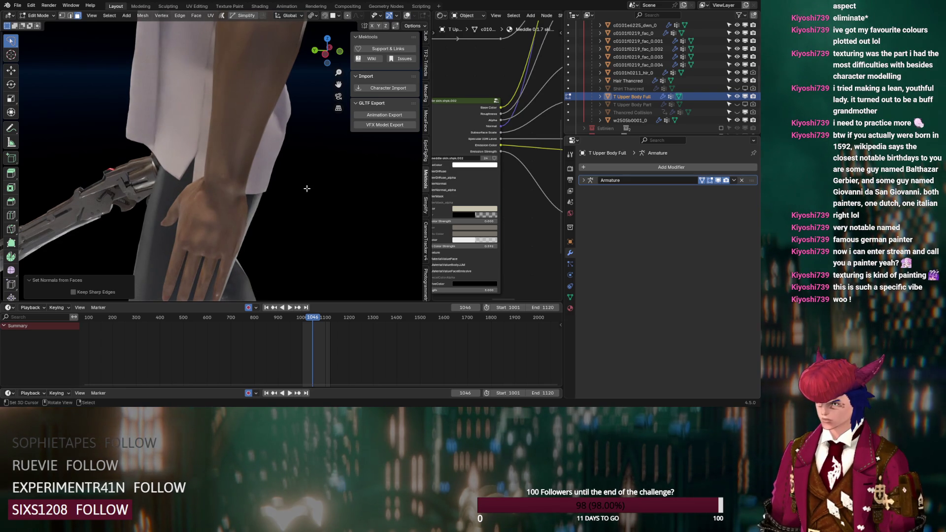
pyautogui.click(198, 16)
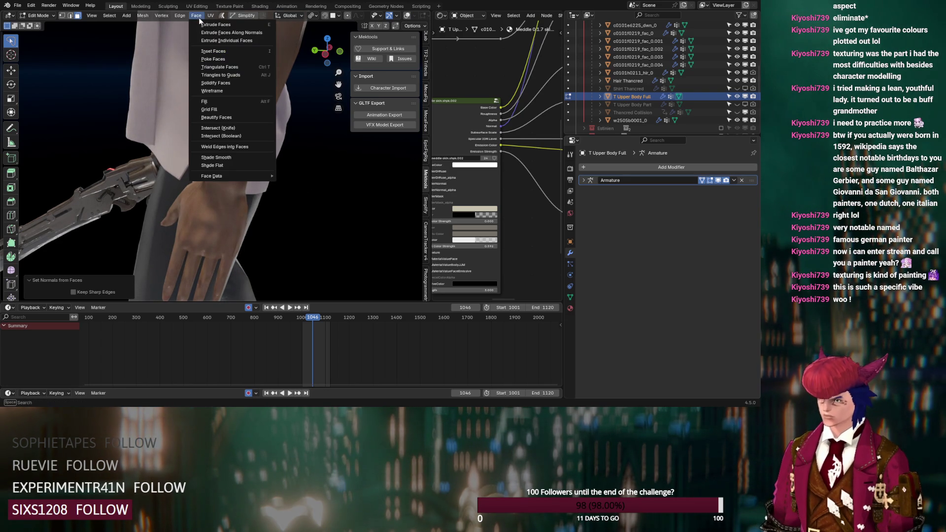
pyautogui.click(216, 153)
pyautogui.moveTo(215, 152); pyautogui.dragTo(289, 167, button='middle')
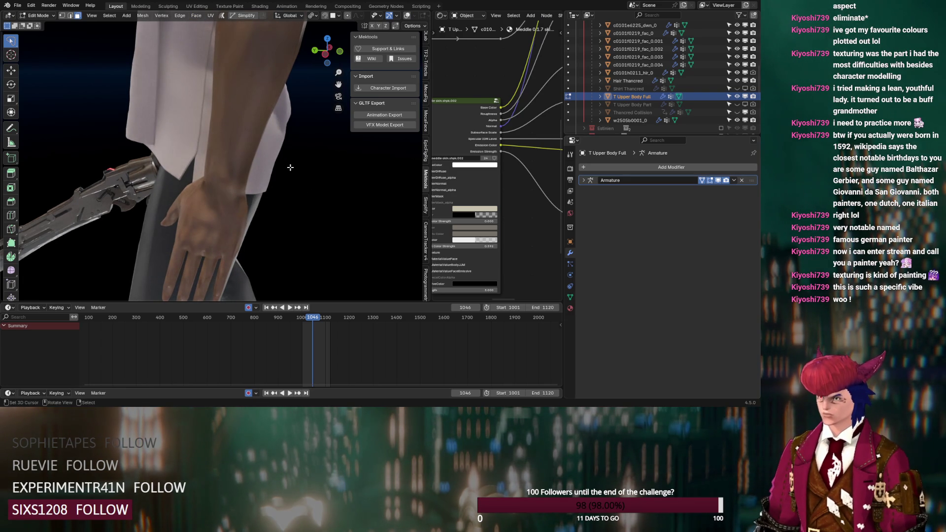
pyautogui.press('Tab')
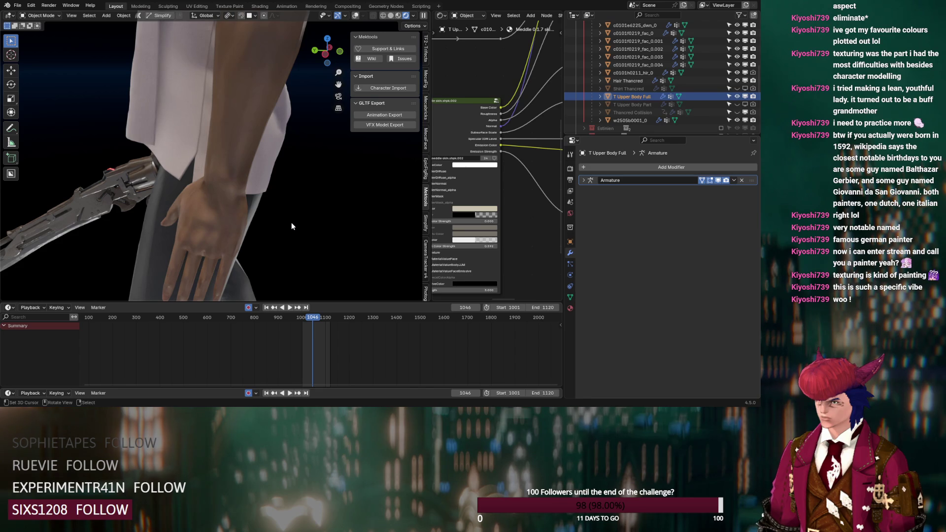
pyautogui.scroll(2, 282, 235)
pyautogui.scroll(3, 282, 234)
# Preview the skin shader node and an image texture node's output on the zoomed hand
pyautogui.moveTo(283, 235)
pyautogui.mouseDown(button='middle')
pyautogui.moveTo(244, 283)
pyautogui.moveTo(251, 274)
pyautogui.mouseUp(button='middle')
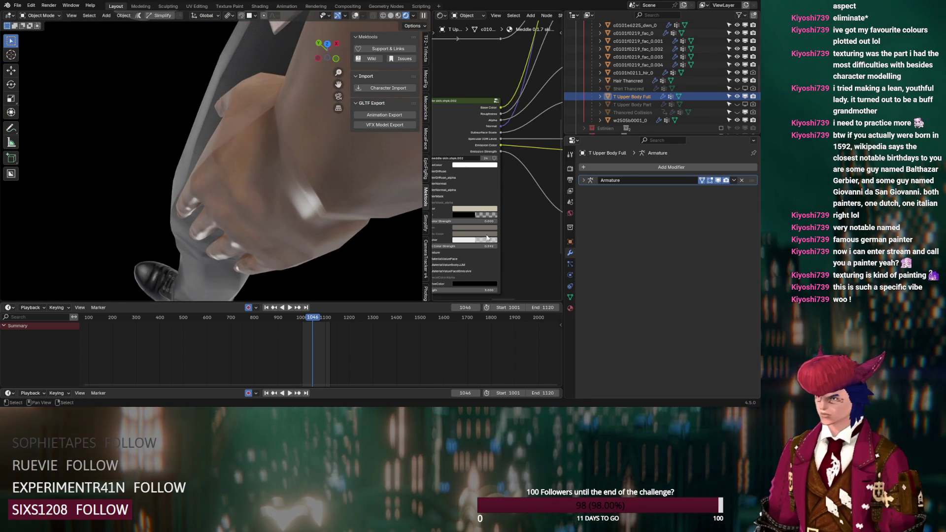
pyautogui.click(465, 121)
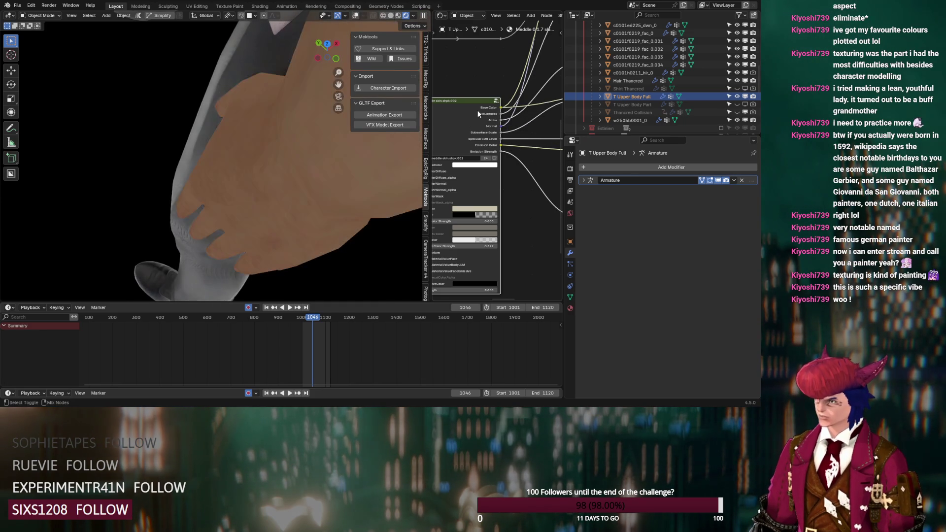
pyautogui.keyDown('ctrl'); pyautogui.keyDown('shift'); pyautogui.click(478, 113); pyautogui.keyUp('shift'); pyautogui.keyUp('ctrl')
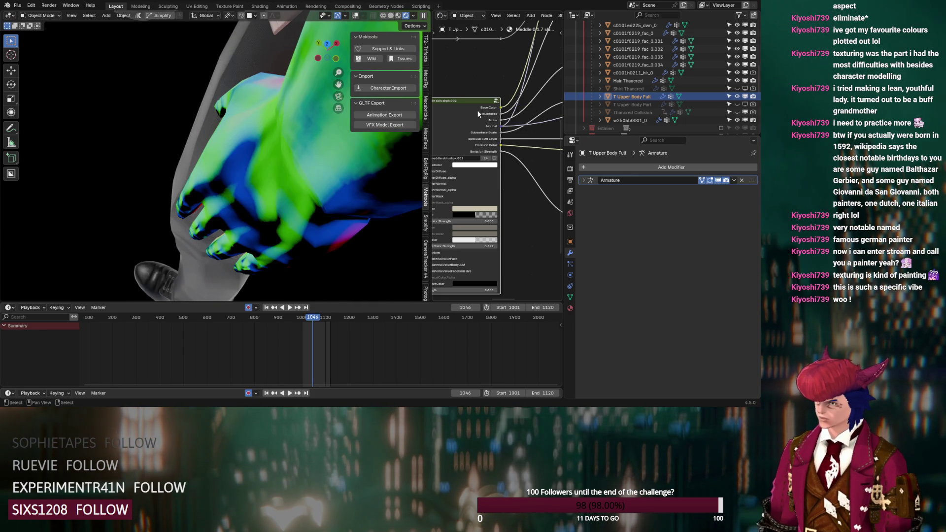
pyautogui.scroll(-2, 478, 114)
pyautogui.scroll(2, 476, 114)
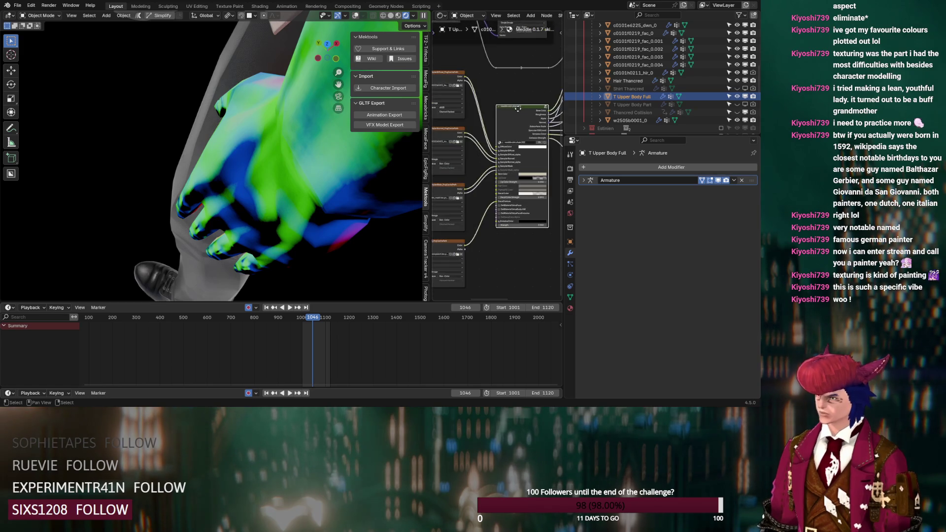
pyautogui.scroll(2, 519, 112)
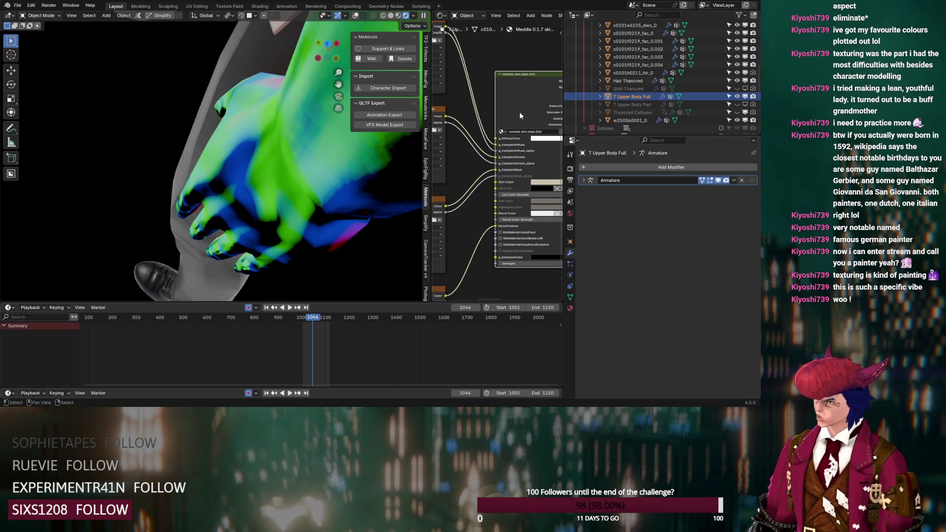
pyautogui.moveTo(465, 125); pyautogui.dragTo(485, 120, button='middle')
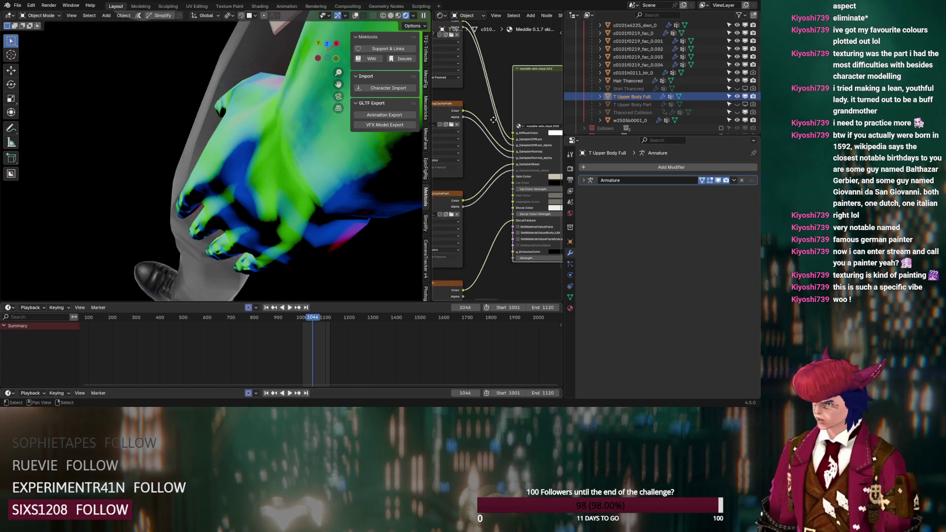
pyautogui.click(453, 113)
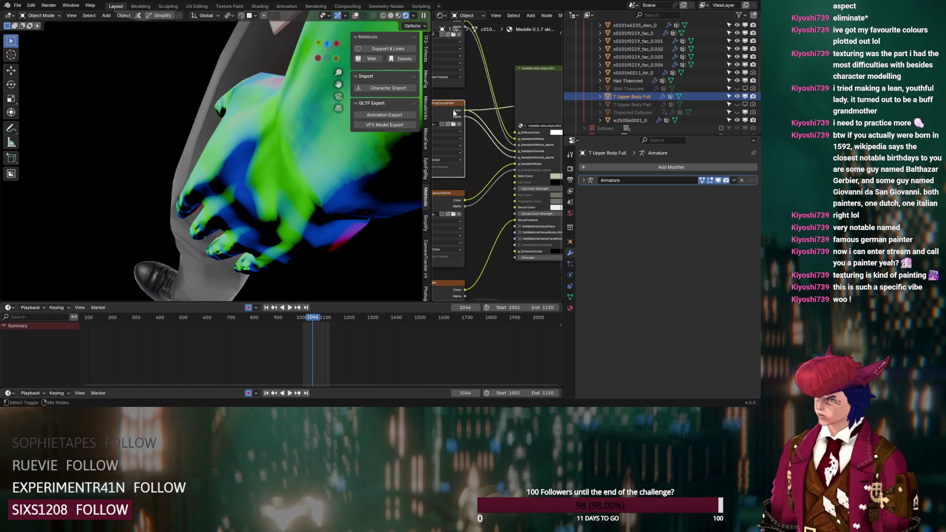
pyautogui.keyDown('ctrl'); pyautogui.keyDown('shift'); pyautogui.click(454, 112); pyautogui.keyUp('shift'); pyautogui.keyUp('ctrl')
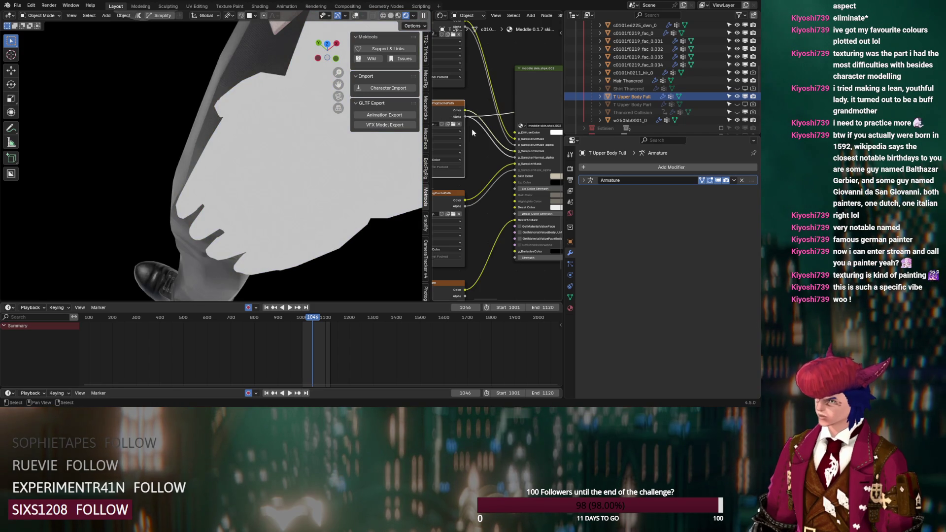
pyautogui.keyDown('ctrl'); pyautogui.scroll(-3, 473, 131); pyautogui.keyUp('ctrl')
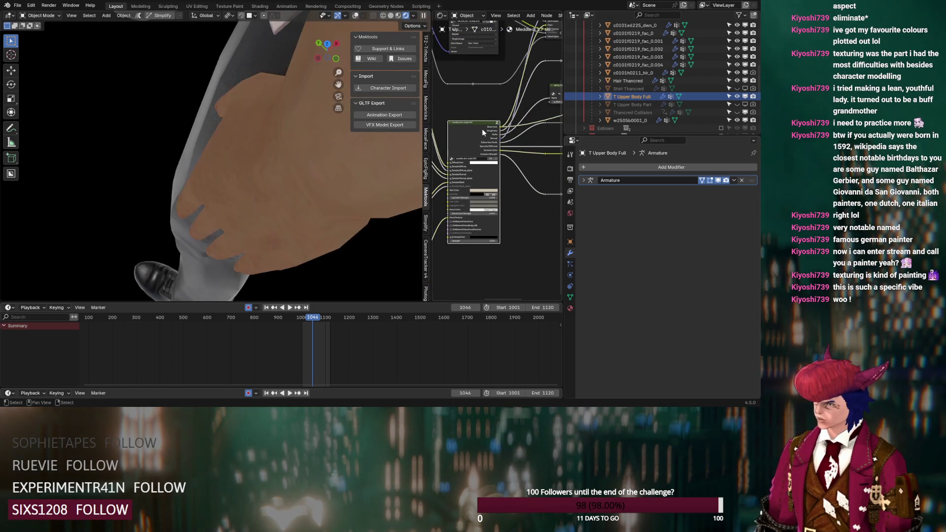
# Add a Voronoi Texture node near Principled BSDF and preview its Distance output
pyautogui.moveTo(479, 128); pyautogui.dragTo(459, 192, button='middle')
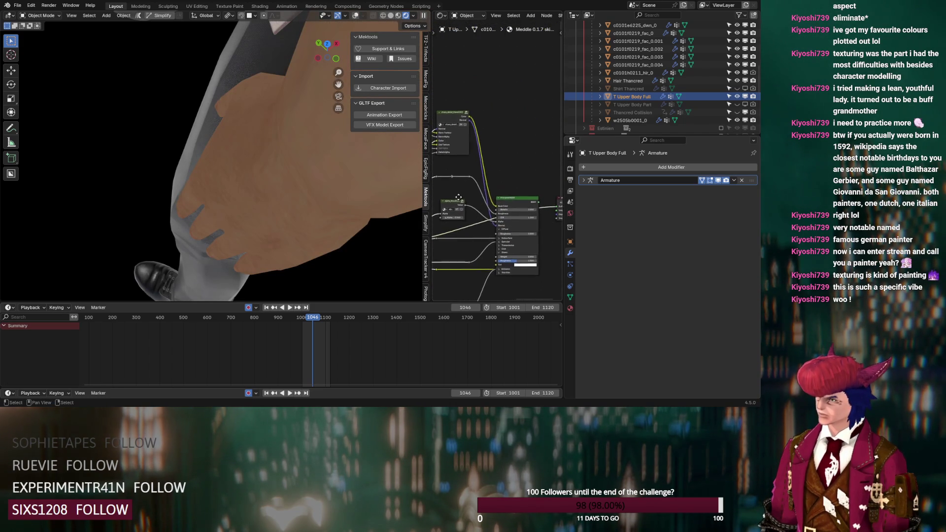
pyautogui.hotkey('shift', 'a')
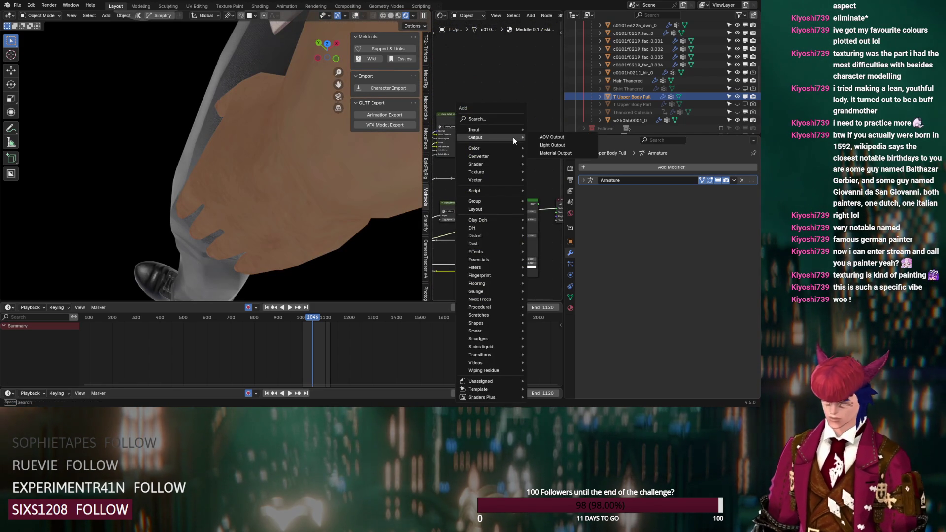
pyautogui.write('vo')
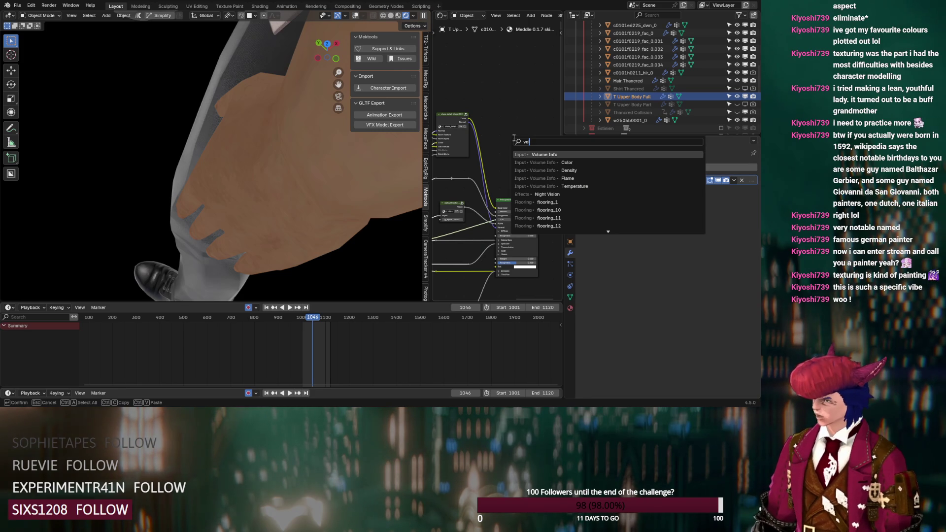
pyautogui.write('ron')
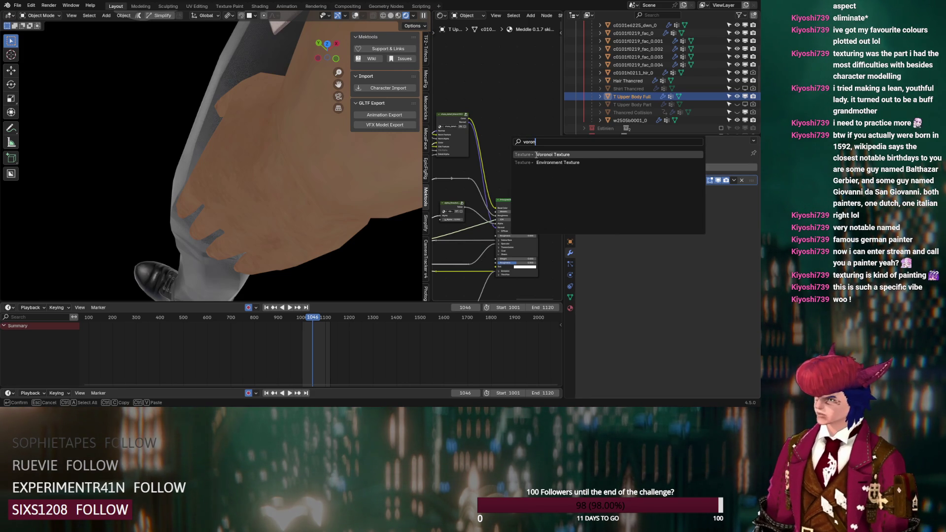
pyautogui.click(535, 155)
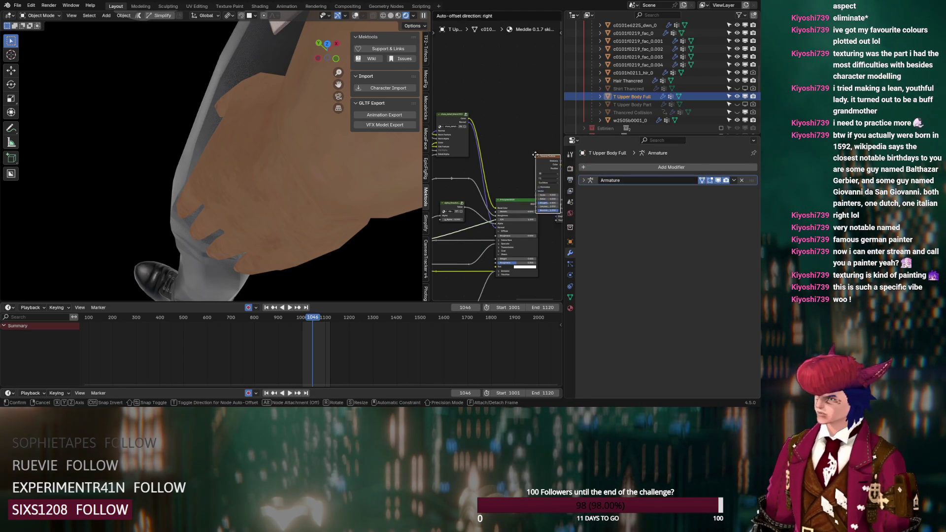
pyautogui.click(469, 93)
pyautogui.scroll(3, 480, 150)
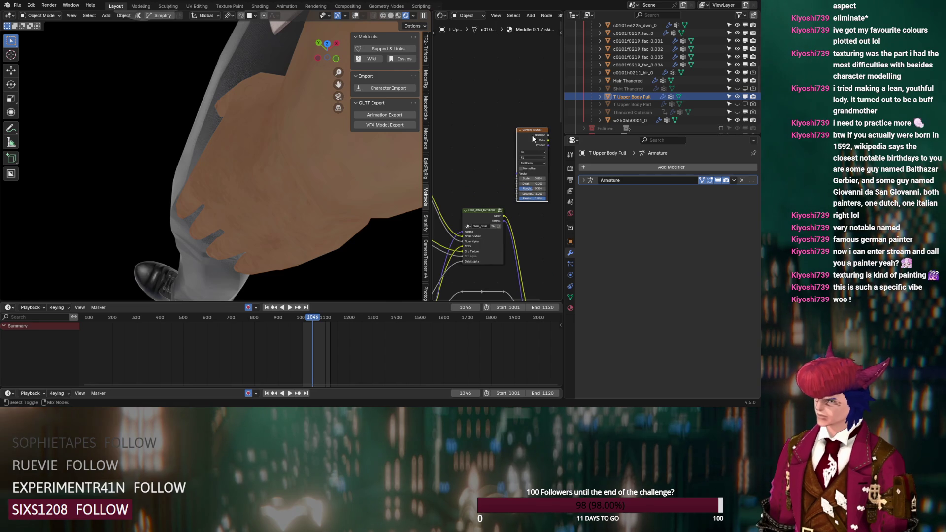
pyautogui.keyDown('ctrl'); pyautogui.keyDown('shift'); pyautogui.click(533, 139); pyautogui.keyUp('shift'); pyautogui.keyUp('ctrl')
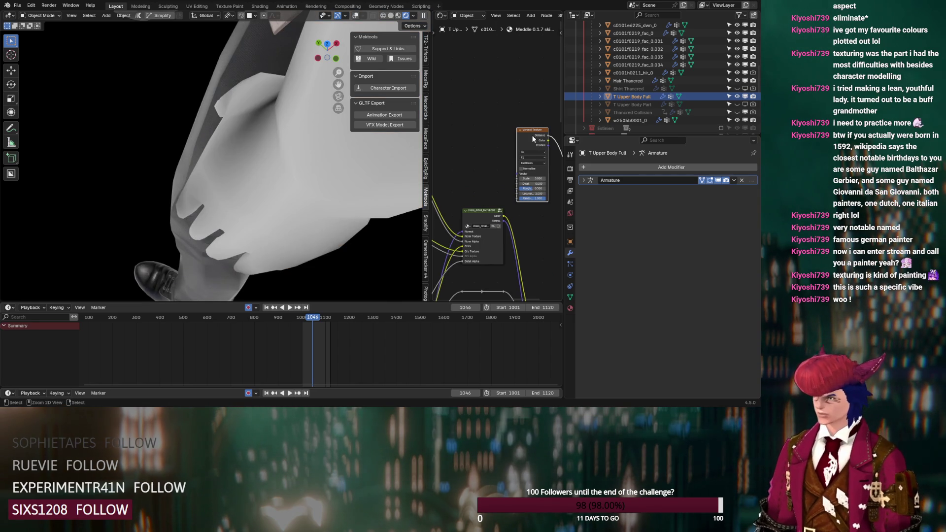
# Add Texture Coordinate and Mapping, link UV to Vector, and raise Voronoi Scale to fine speckles
pyautogui.hotkey('ctrl', 't')
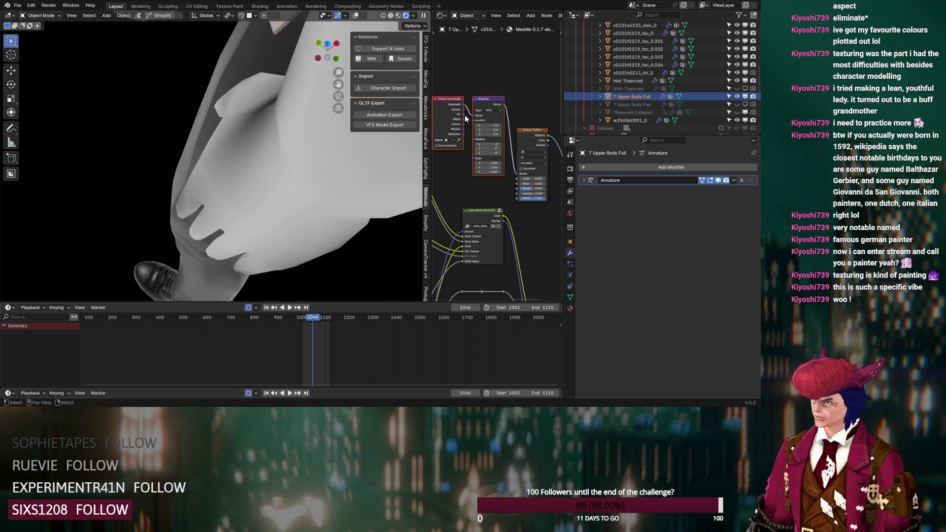
pyautogui.moveTo(470, 114); pyautogui.dragTo(472, 116)
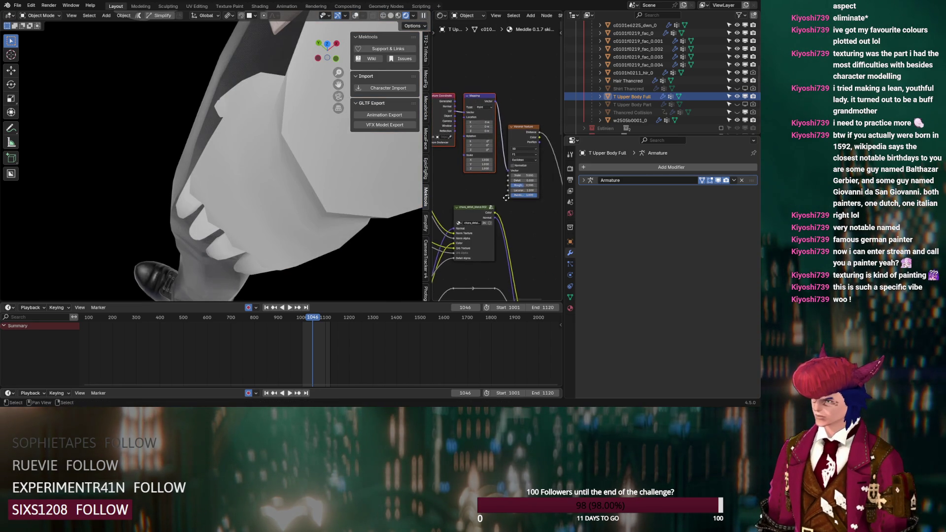
pyautogui.moveTo(503, 167); pyautogui.dragTo(494, 164, button='middle')
pyautogui.moveTo(494, 164); pyautogui.dragTo(540, 165)
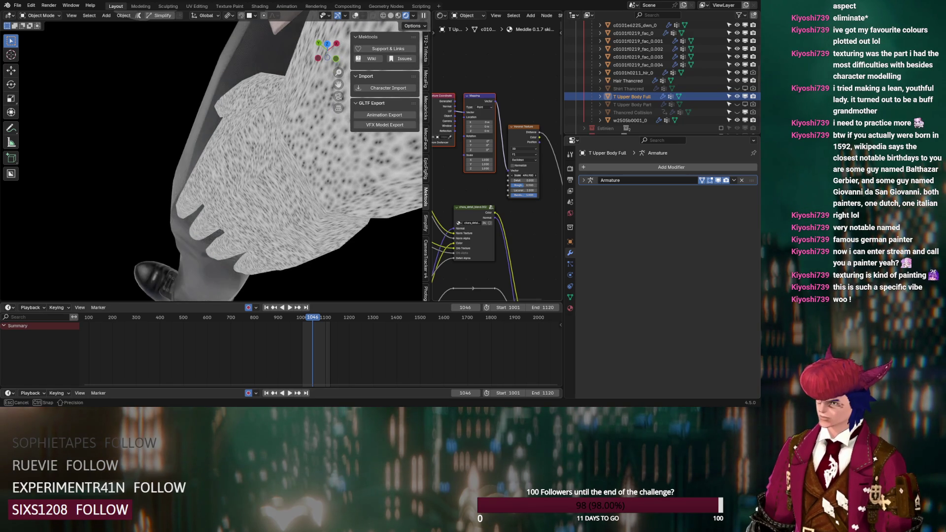
pyautogui.moveTo(539, 164); pyautogui.dragTo(547, 164)
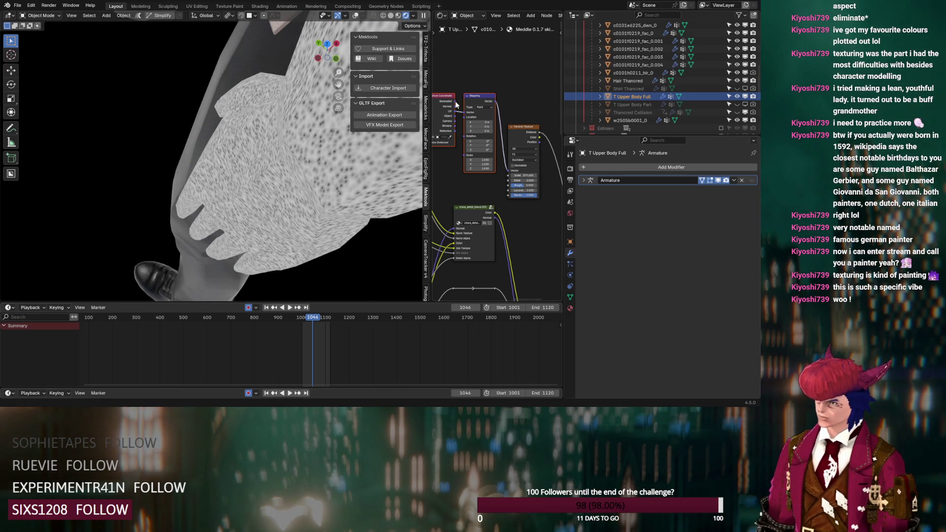
pyautogui.moveTo(465, 108); pyautogui.dragTo(464, 109)
pyautogui.moveTo(295, 185)
pyautogui.mouseDown(button='middle')
pyautogui.moveTo(314, 169)
pyautogui.moveTo(205, 205)
pyautogui.moveTo(238, 198)
pyautogui.moveTo(206, 225)
pyautogui.moveTo(286, 79)
pyautogui.moveTo(287, 152)
pyautogui.moveTo(230, 170)
pyautogui.moveTo(242, 181)
pyautogui.mouseUp(button='middle')
pyautogui.scroll(-2, 311, 167)
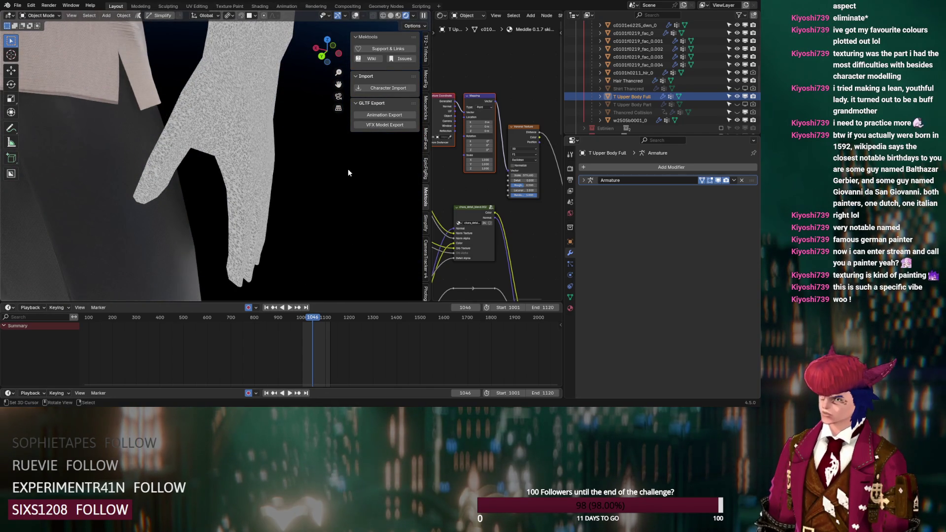
# Scrub and step the timeline back and forth, ending one frame ahead at 1034
pyautogui.press('Left')
pyautogui.press('Left')
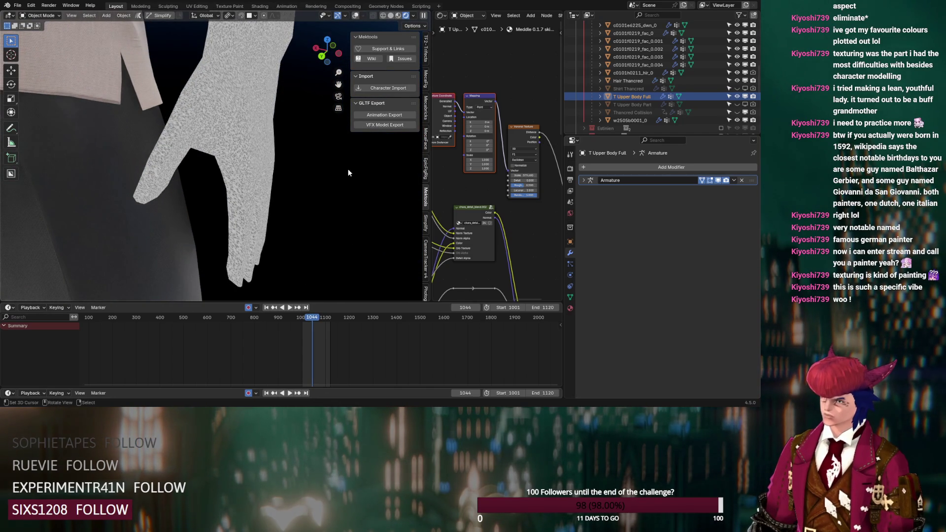
pyautogui.press('Left')
pyautogui.press('Left')
pyautogui.press('Left')
pyautogui.press('Left')
pyautogui.press('Left')
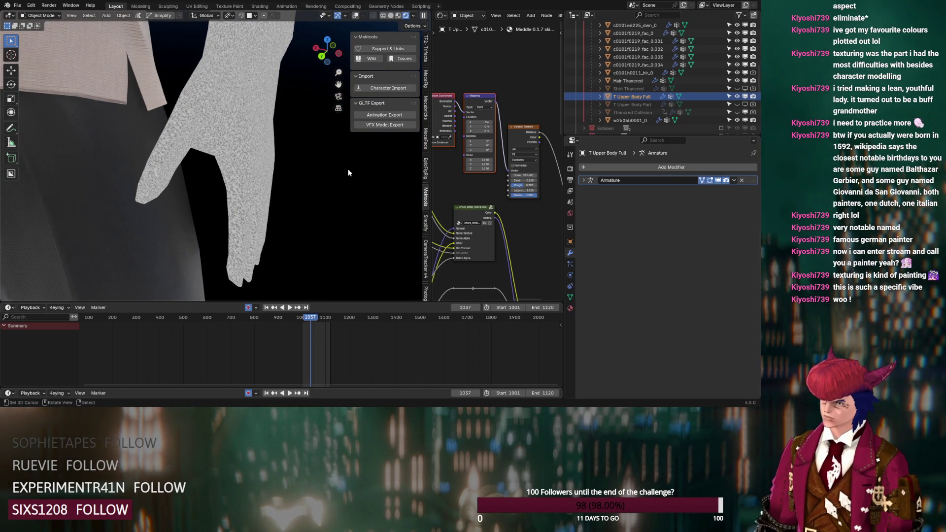
pyautogui.moveTo(309, 319); pyautogui.dragTo(309, 317)
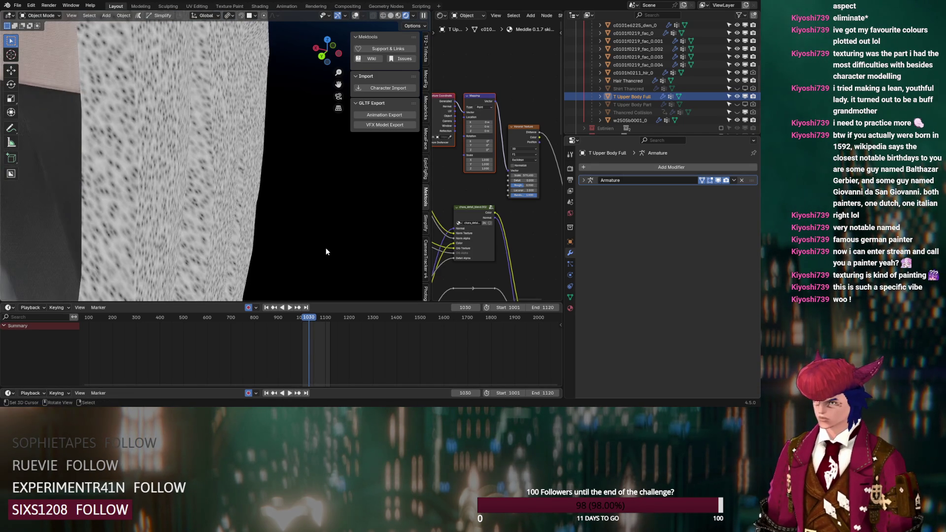
pyautogui.press('Right')
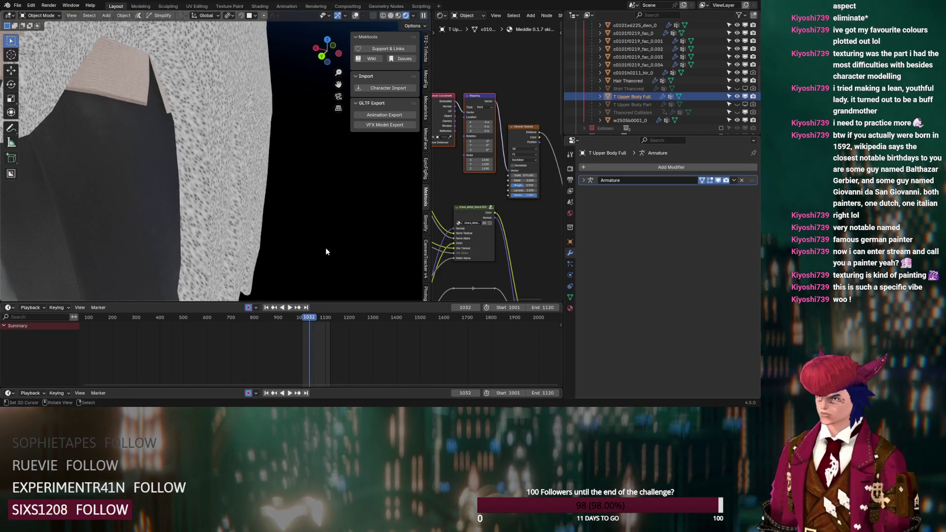
pyautogui.scroll(-2, 326, 251)
pyautogui.press('Left')
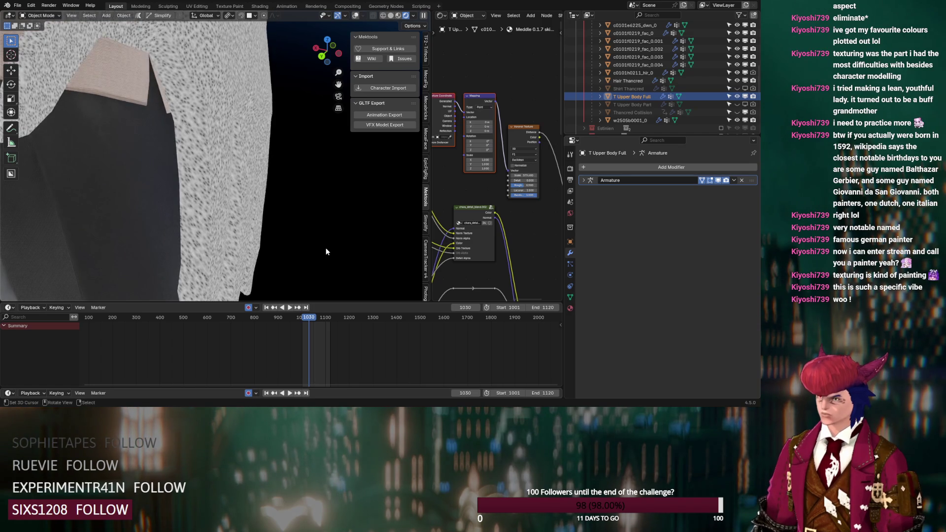
pyautogui.press('Right')
pyautogui.press('Right')
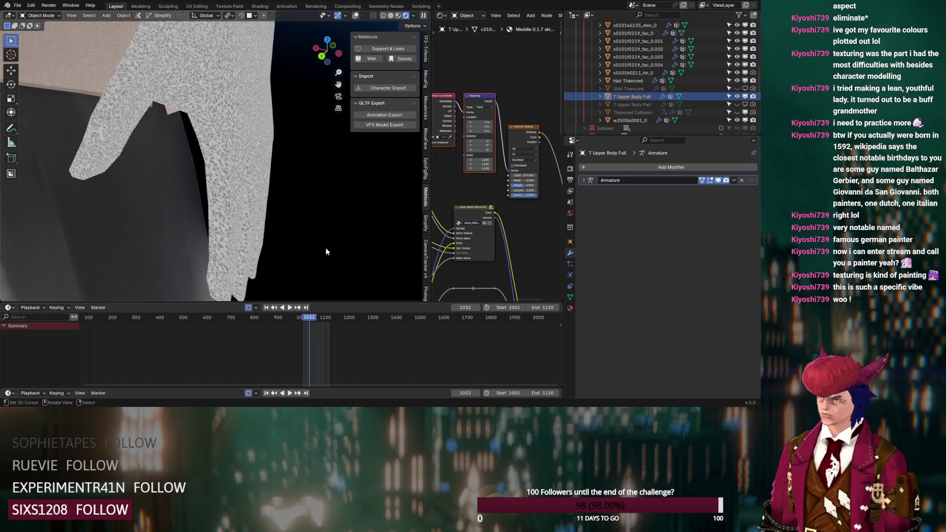
pyautogui.press('Right')
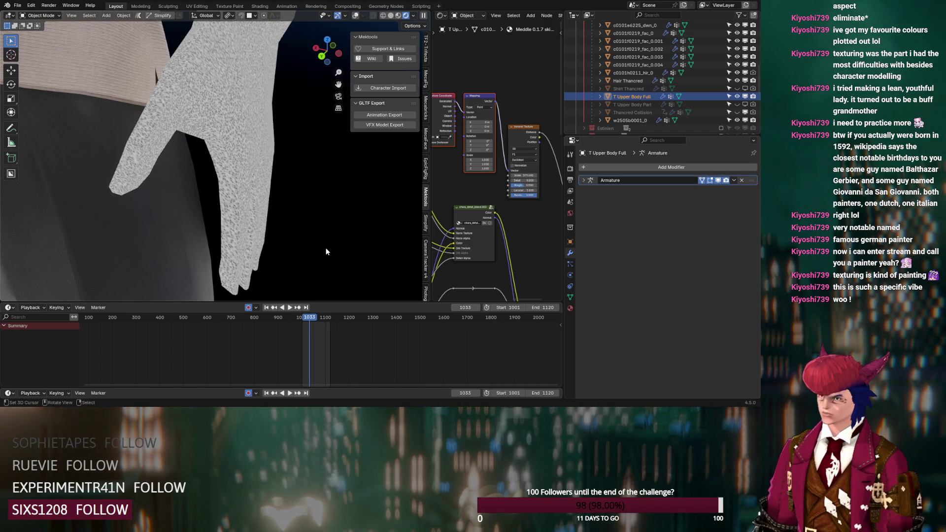
pyautogui.press('Right')
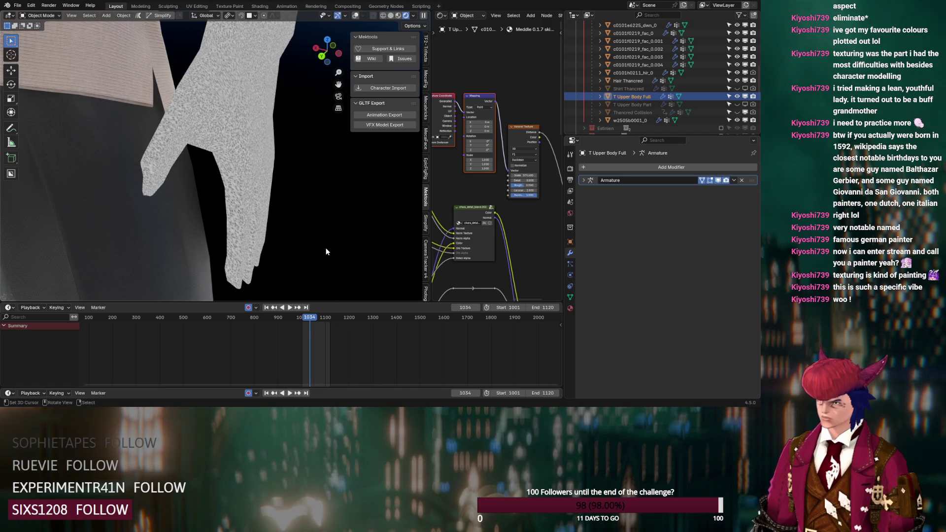
pyautogui.press('Right')
pyautogui.press('Right')
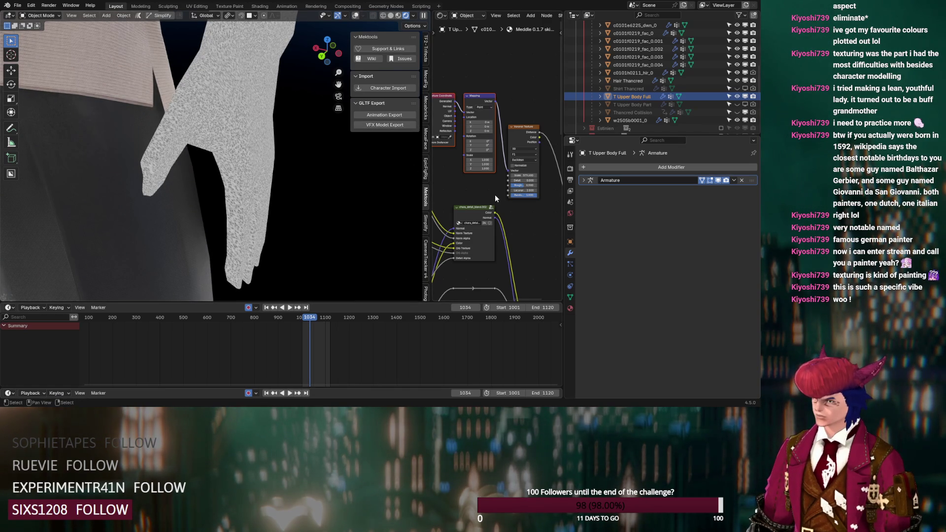
pyautogui.moveTo(252, 86)
pyautogui.mouseDown(button='middle')
pyautogui.moveTo(280, 141)
pyautogui.moveTo(241, 199)
pyautogui.mouseUp(button='middle')
# Add a Bump node and place it in free space in the material graph
pyautogui.moveTo(531, 240); pyautogui.dragTo(477, 173, button='middle')
pyautogui.hotkey('shift', 'a')
pyautogui.write('bu')
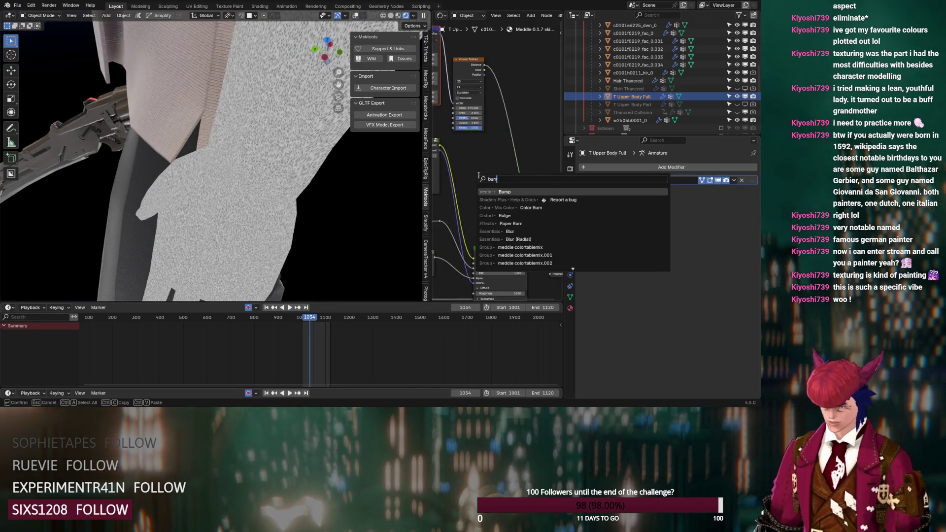
pyautogui.write('m')
pyautogui.click(493, 193)
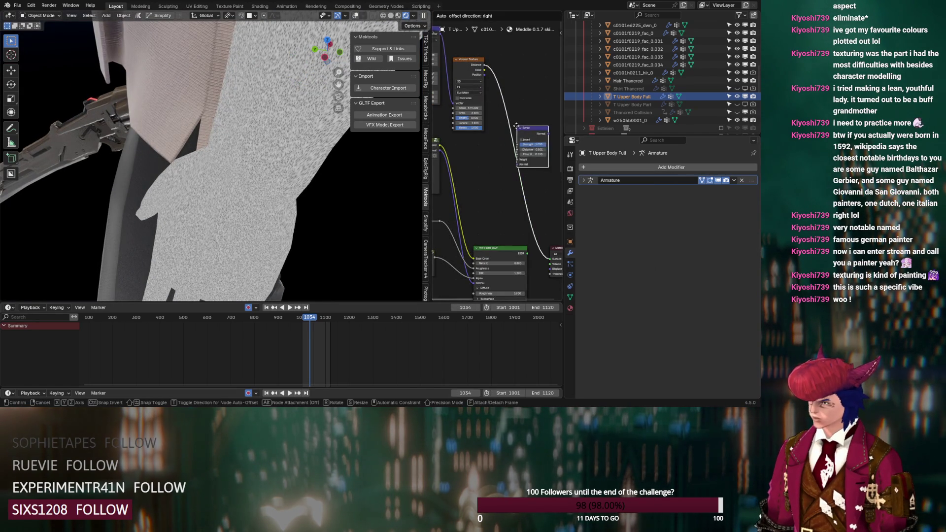
pyautogui.click(506, 122)
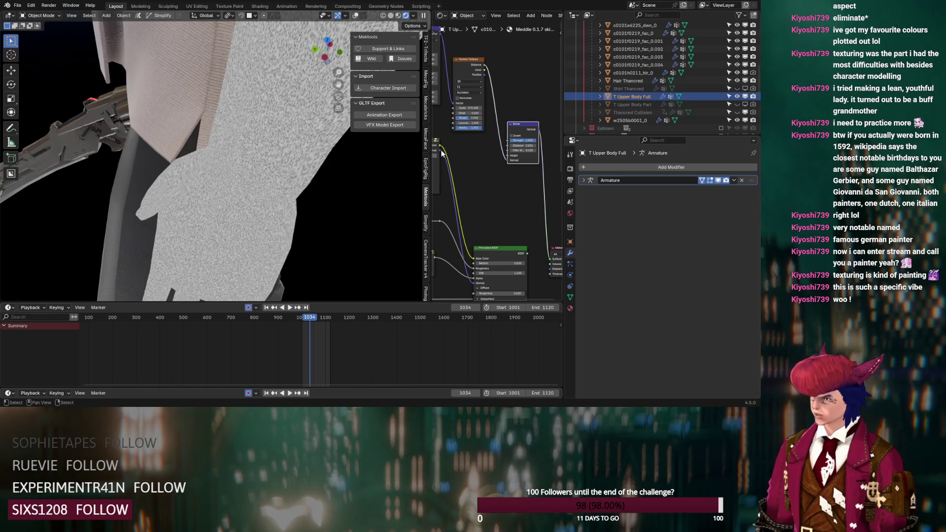
# Link the Voronoi Texture output into the Bump node's Height input
pyautogui.moveTo(441, 153); pyautogui.dragTo(507, 157)
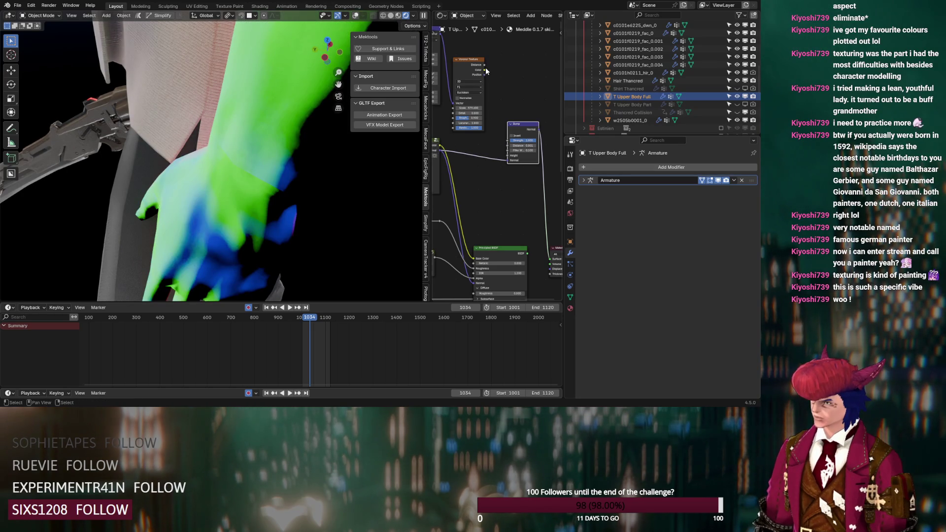
pyautogui.moveTo(484, 68); pyautogui.dragTo(518, 150)
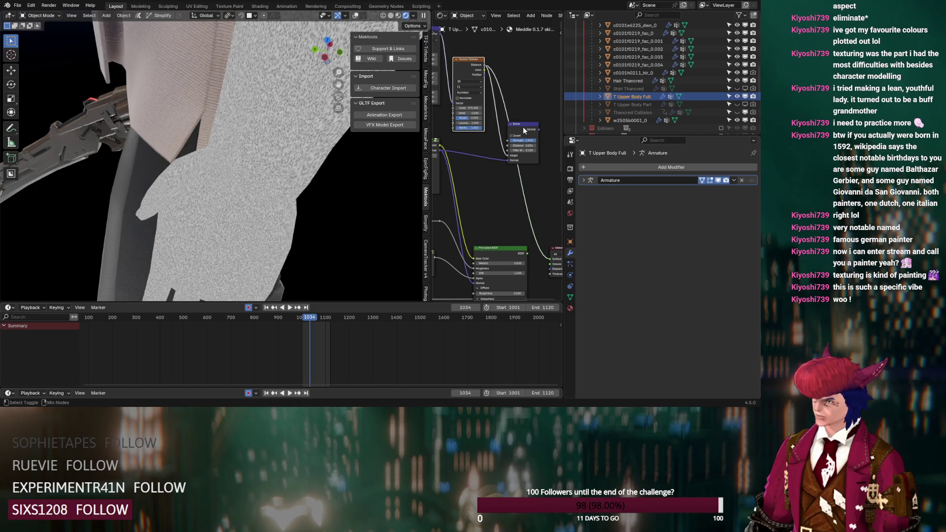
pyautogui.moveTo(523, 126); pyautogui.dragTo(507, 155)
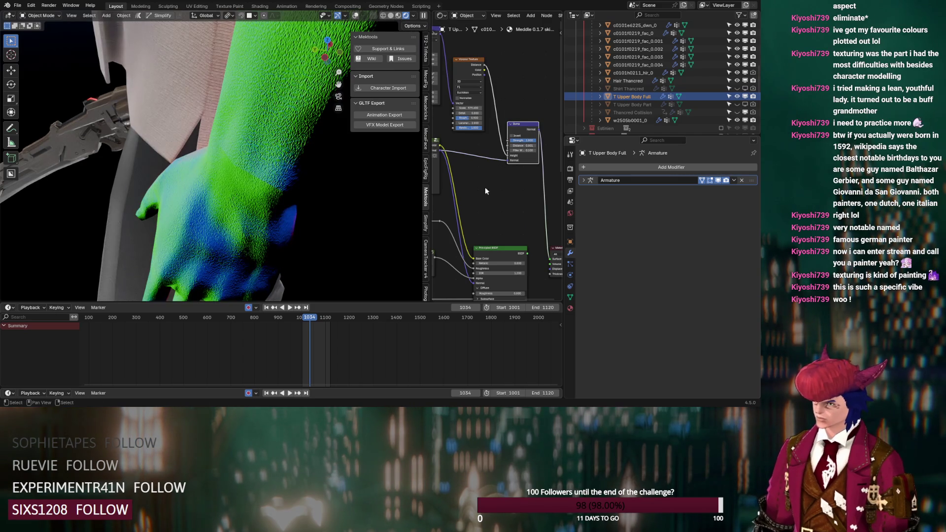
pyautogui.moveTo(282, 200)
pyautogui.mouseDown(button='middle')
pyautogui.moveTo(275, 164)
pyautogui.moveTo(276, 172)
pyautogui.mouseUp(button='middle')
pyautogui.scroll(2, 531, 134)
# Lower the Bump strength to 0.150 and retune the Voronoi texture's scale
pyautogui.moveTo(531, 134)
pyautogui.mouseDown()
pyautogui.moveTo(510, 134)
pyautogui.moveTo(531, 134)
pyautogui.mouseUp()
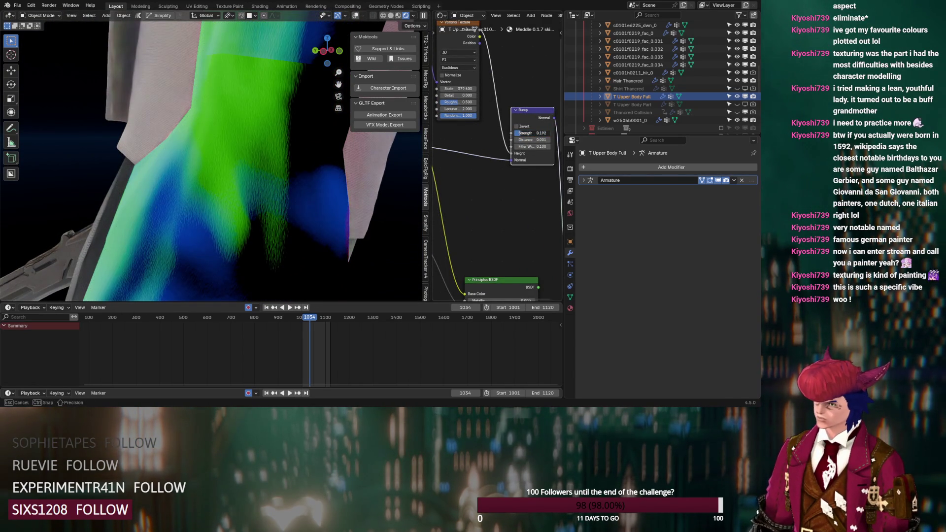
pyautogui.moveTo(446, 74); pyautogui.dragTo(488, 154, button='middle')
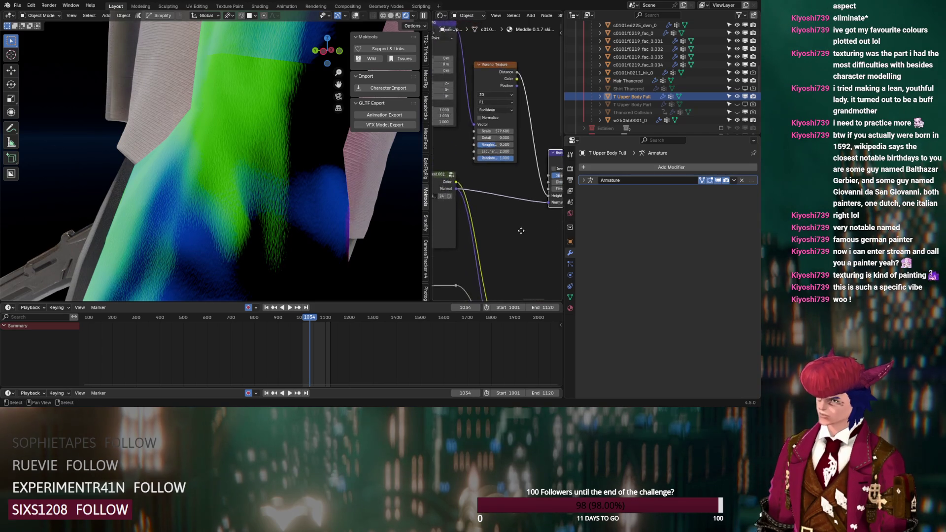
pyautogui.scroll(-3, 489, 154)
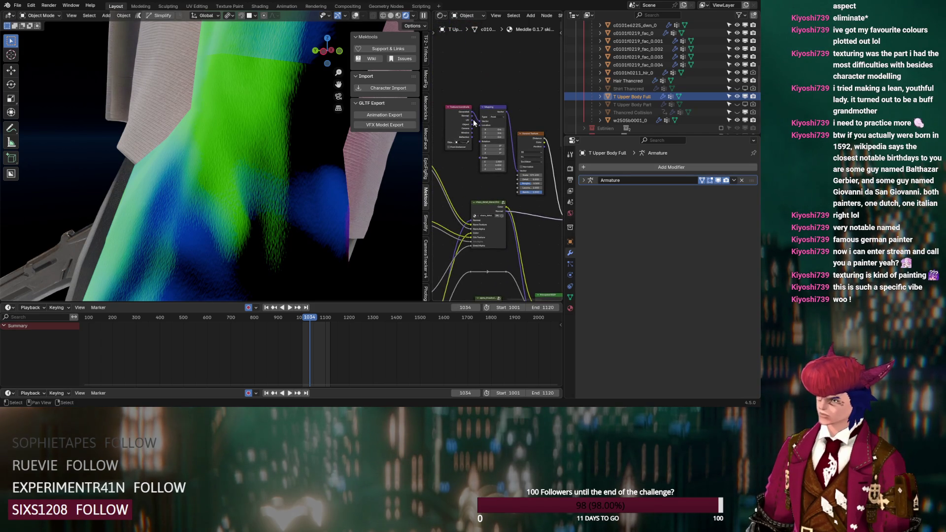
pyautogui.scroll(2, 529, 170)
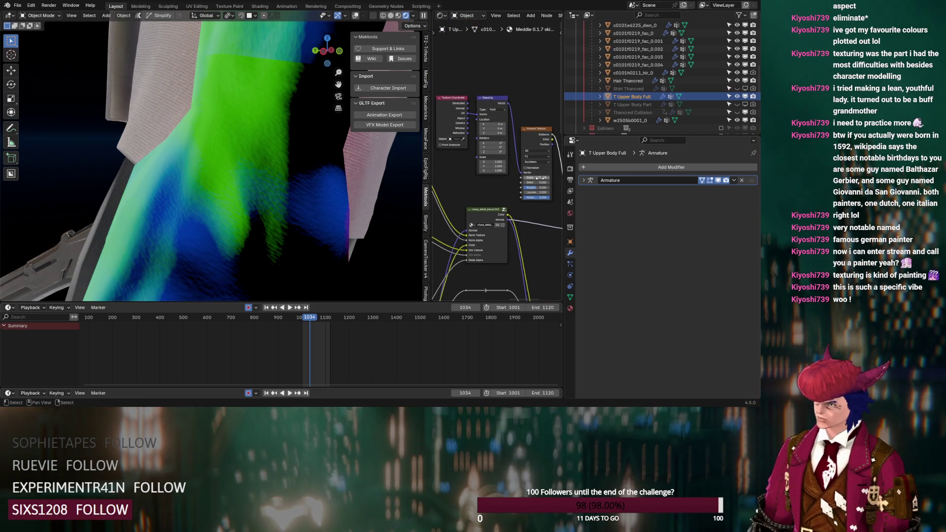
pyautogui.moveTo(541, 180); pyautogui.dragTo(517, 179)
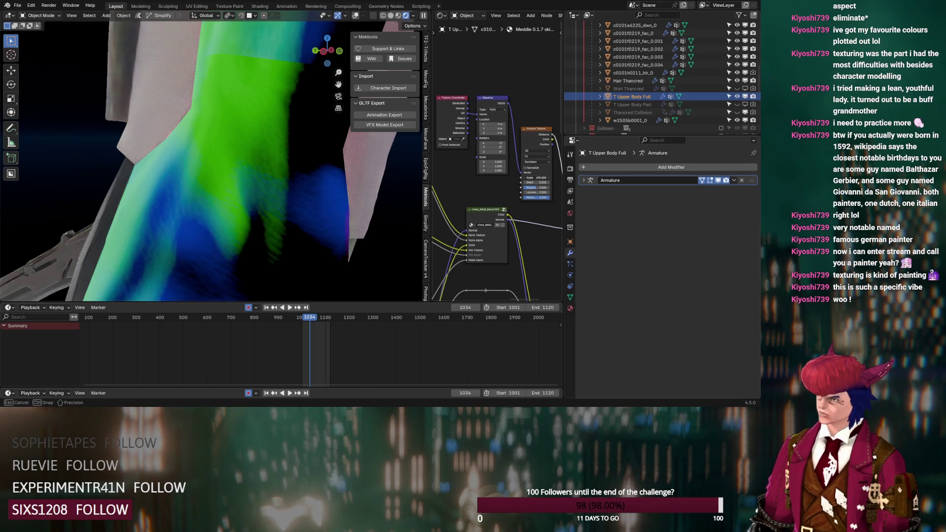
# Preview the Mapping, Voronoi and finally Bump node outputs on the arm
pyautogui.keyDown('ctrl'); pyautogui.keyDown('shift'); pyautogui.click(485, 104); pyautogui.keyUp('shift'); pyautogui.keyUp('ctrl')
pyautogui.keyDown('ctrl'); pyautogui.keyDown('shift'); pyautogui.click(529, 132); pyautogui.keyUp('shift'); pyautogui.keyUp('ctrl')
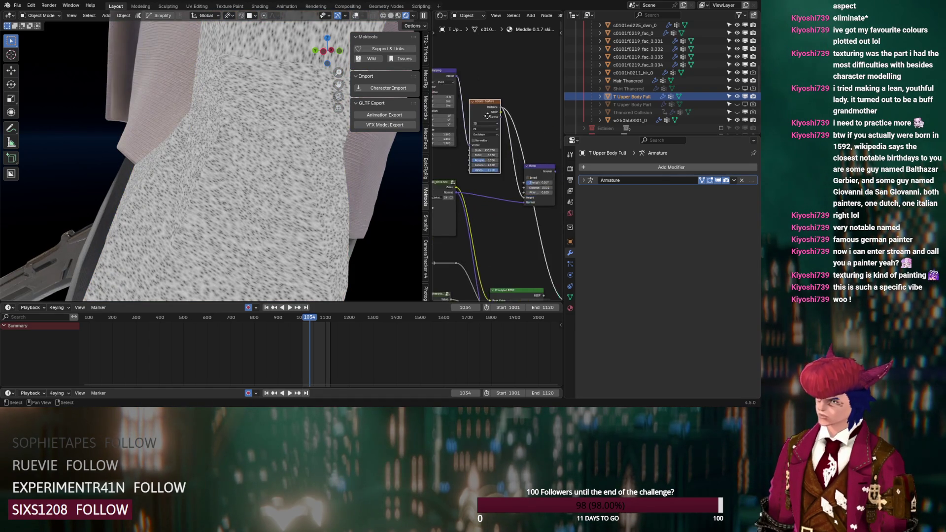
pyautogui.moveTo(529, 133); pyautogui.dragTo(479, 129, button='middle')
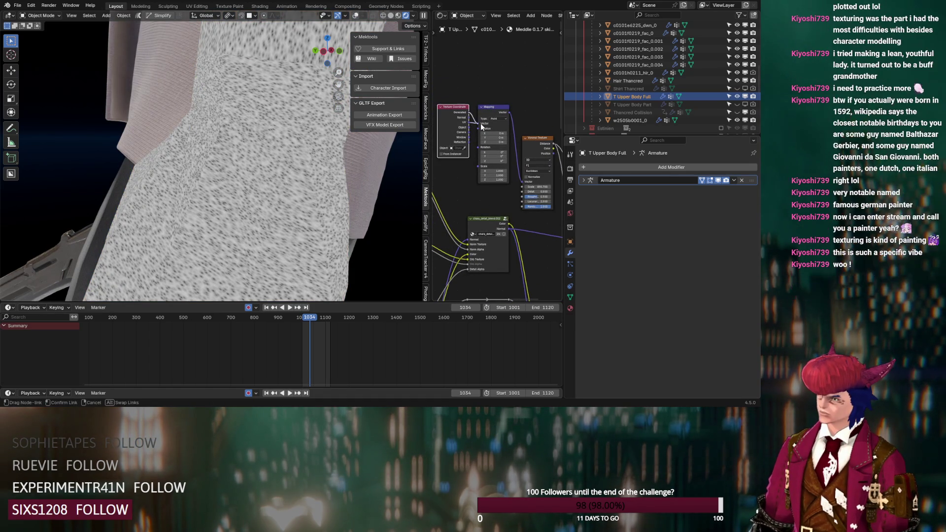
pyautogui.moveTo(527, 177); pyautogui.dragTo(505, 174, button='middle')
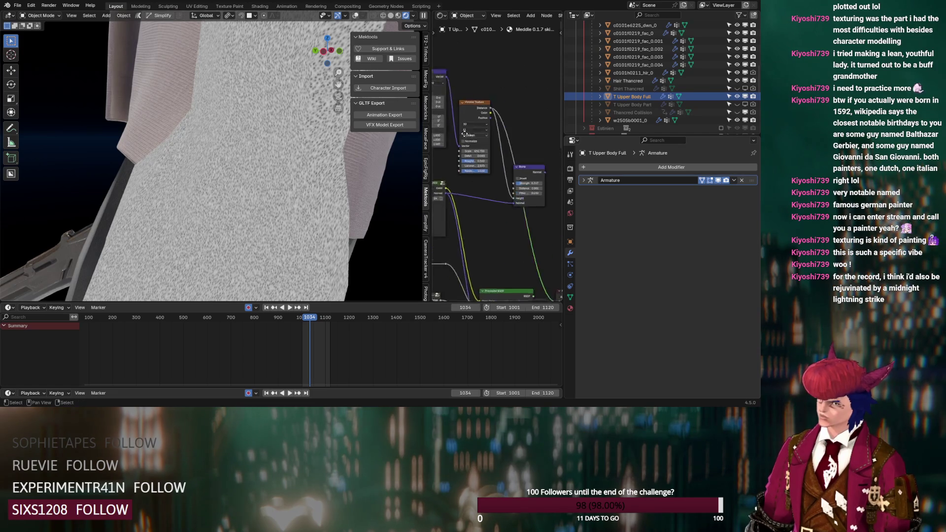
pyautogui.keyDown('ctrl'); pyautogui.keyDown('shift'); pyautogui.click(510, 172); pyautogui.keyUp('shift'); pyautogui.keyUp('ctrl')
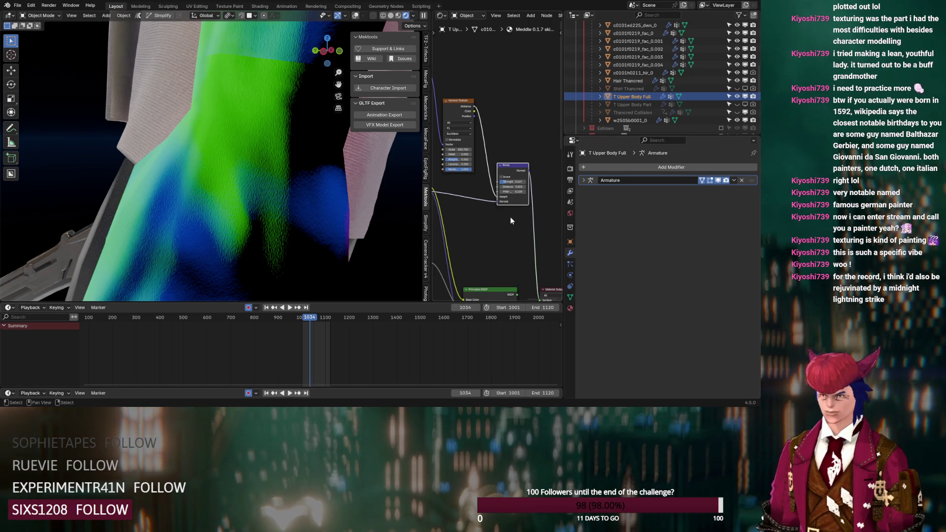
# Wire the Bump node's Normal output into the Principled BSDF's Normal input
pyautogui.moveTo(510, 218); pyautogui.dragTo(519, 157, button='middle')
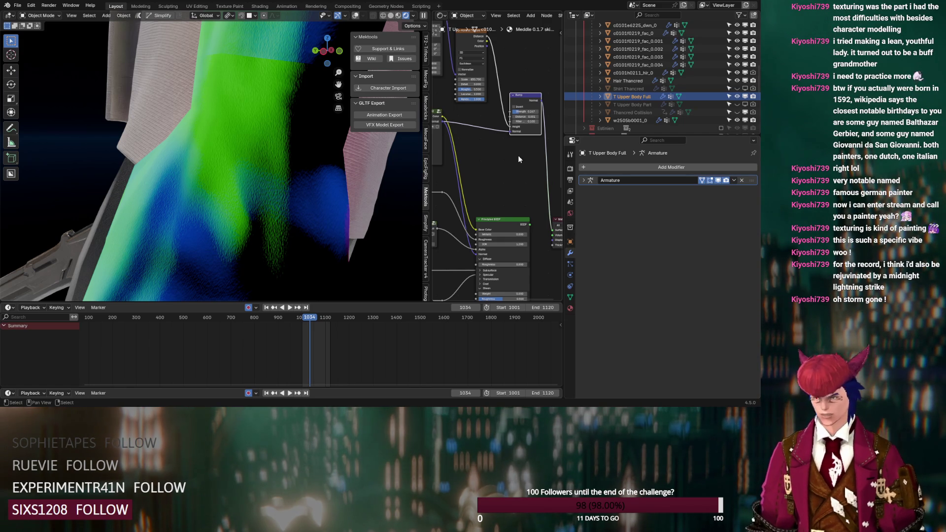
pyautogui.moveTo(518, 159)
pyautogui.mouseDown(button='middle')
pyautogui.moveTo(514, 118)
pyautogui.moveTo(530, 100)
pyautogui.mouseUp(button='middle')
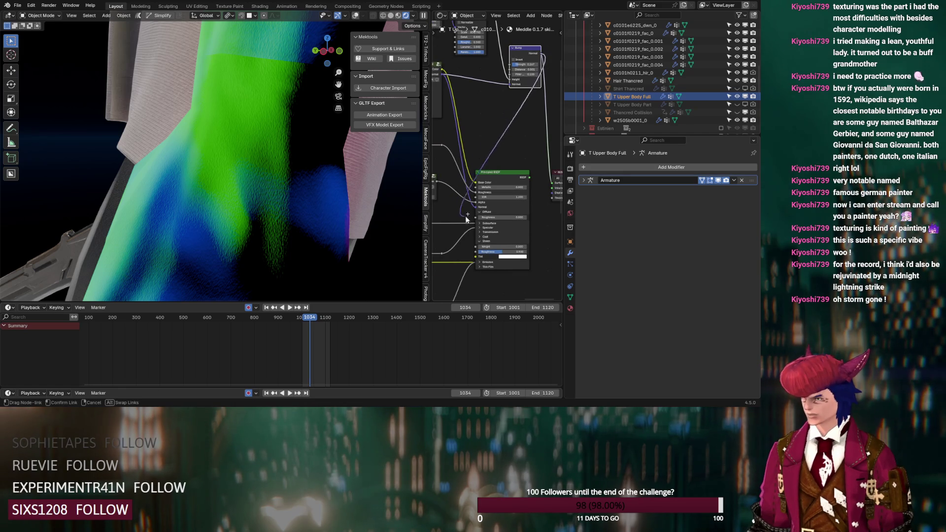
pyautogui.moveTo(462, 217); pyautogui.dragTo(509, 177)
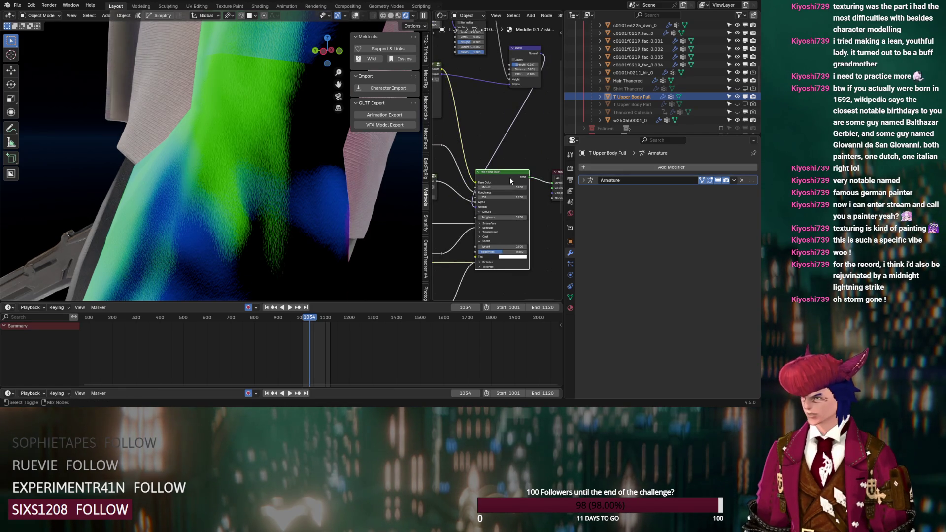
pyautogui.moveTo(289, 185); pyautogui.dragTo(255, 239, button='middle')
pyautogui.moveTo(508, 134); pyautogui.dragTo(502, 158, button='middle')
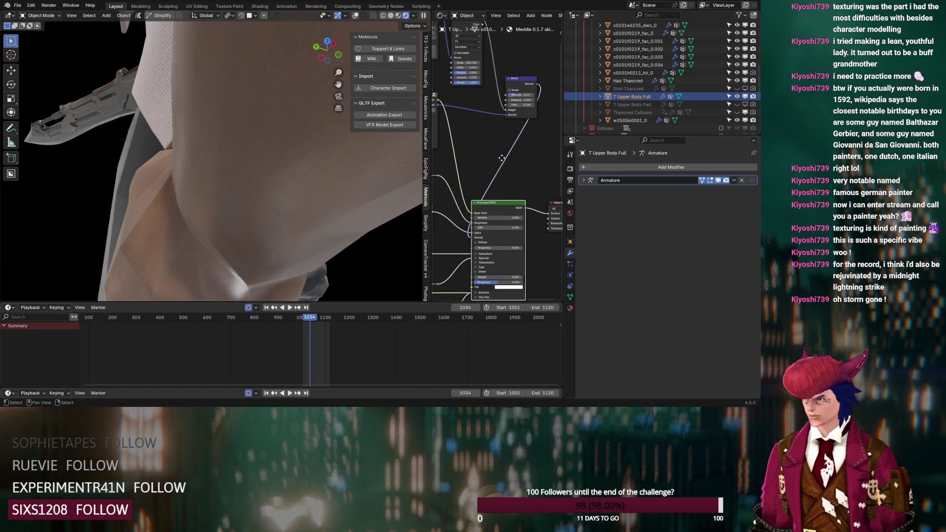
pyautogui.moveTo(496, 203); pyautogui.dragTo(496, 203)
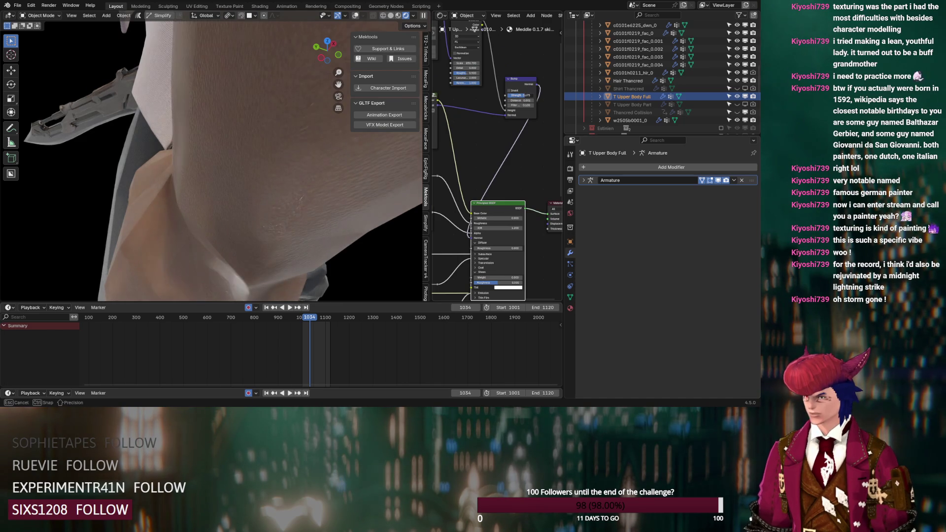
pyautogui.click(495, 204)
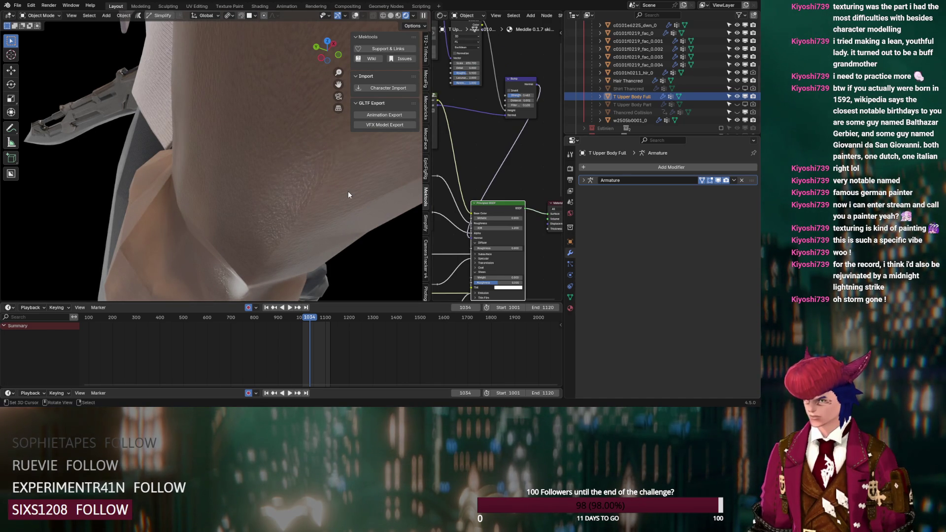
pyautogui.scroll(-3, 348, 190)
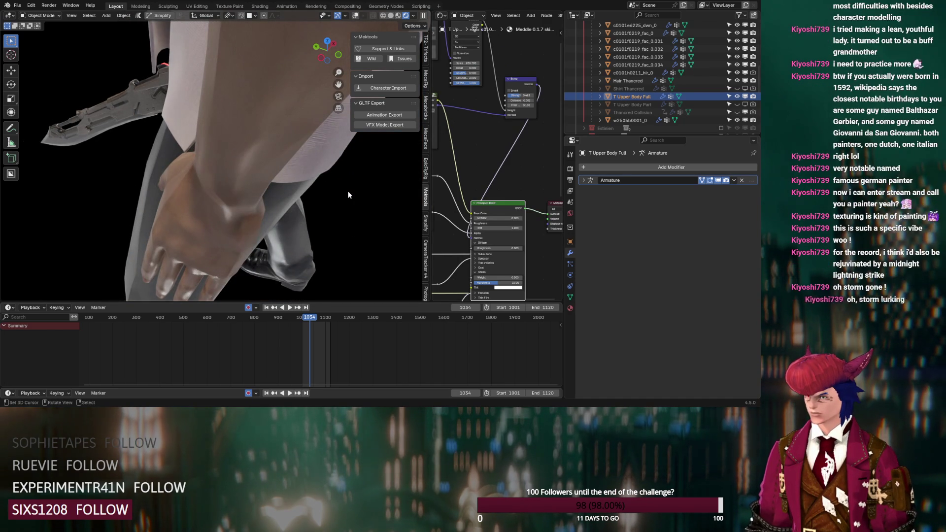
pyautogui.moveTo(295, 203); pyautogui.dragTo(325, 172, button='middle')
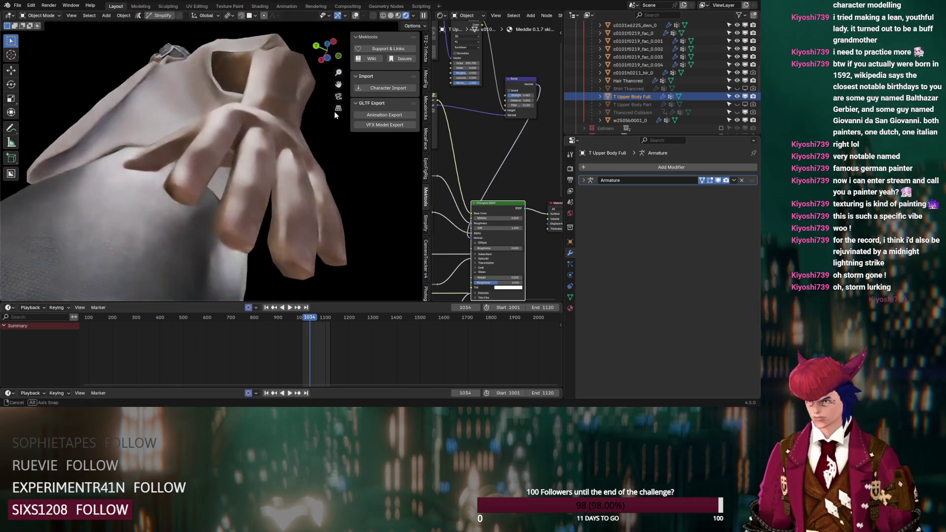
pyautogui.moveTo(473, 200); pyautogui.dragTo(532, 157, button='middle')
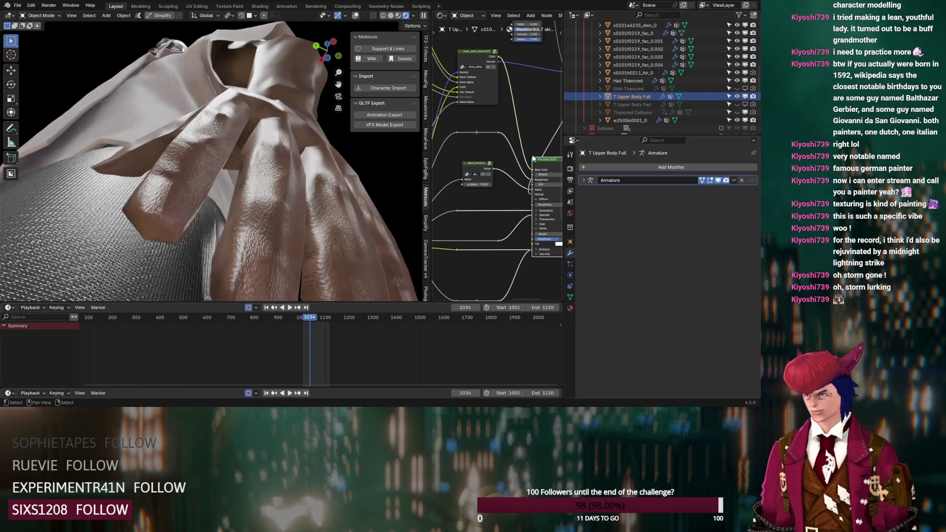
pyautogui.scroll(2, 533, 128)
pyautogui.scroll(2, 534, 128)
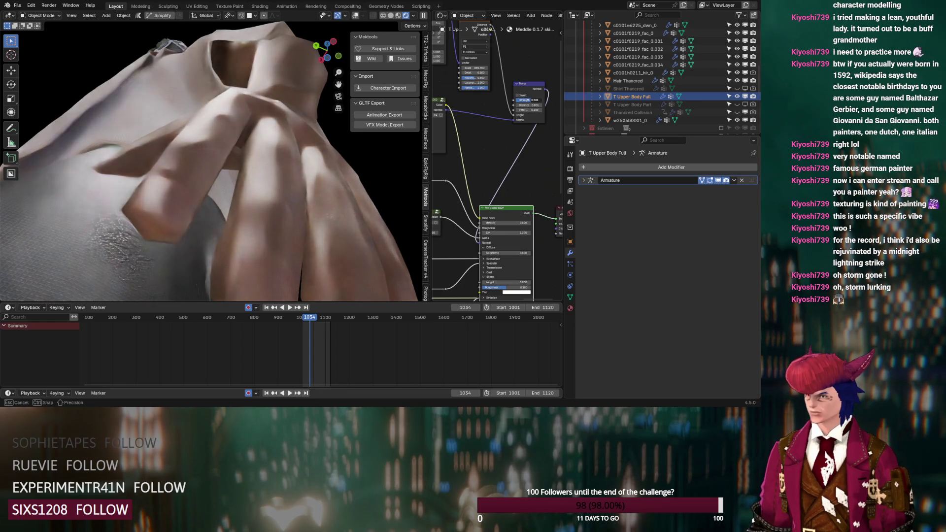
pyautogui.scroll(-2, 492, 185)
pyautogui.scroll(-2, 495, 173)
pyautogui.scroll(2, 495, 173)
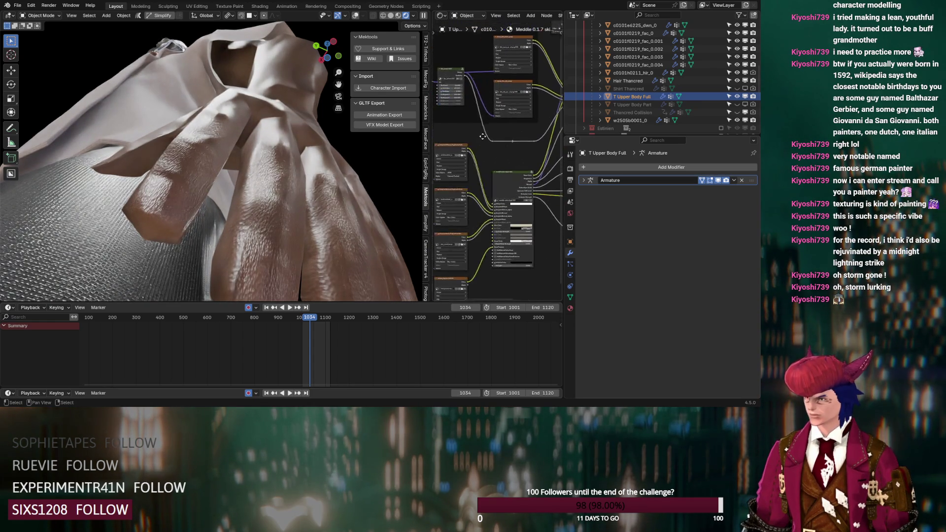
pyautogui.scroll(2, 498, 184)
pyautogui.scroll(2, 508, 219)
pyautogui.scroll(2, 512, 224)
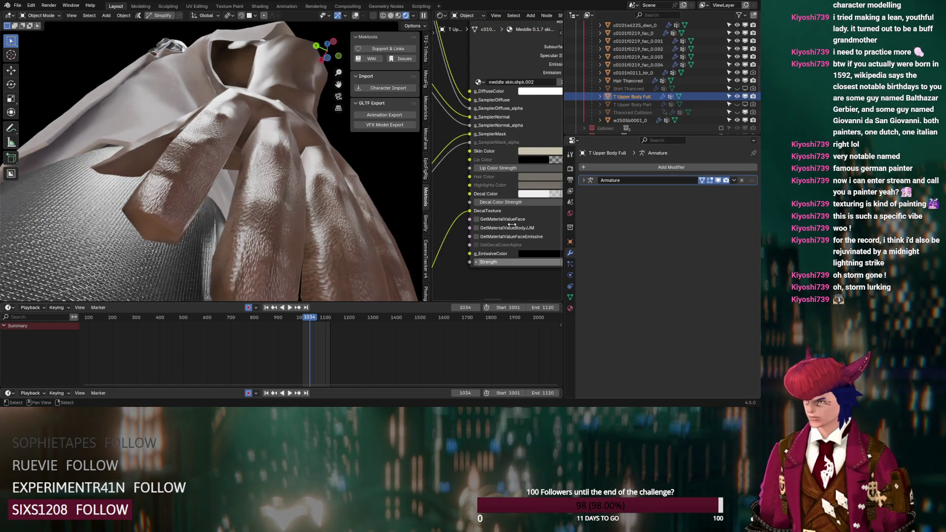
pyautogui.scroll(-2, 512, 223)
pyautogui.scroll(-2, 513, 192)
pyautogui.scroll(-2, 517, 133)
pyautogui.scroll(-2, 521, 74)
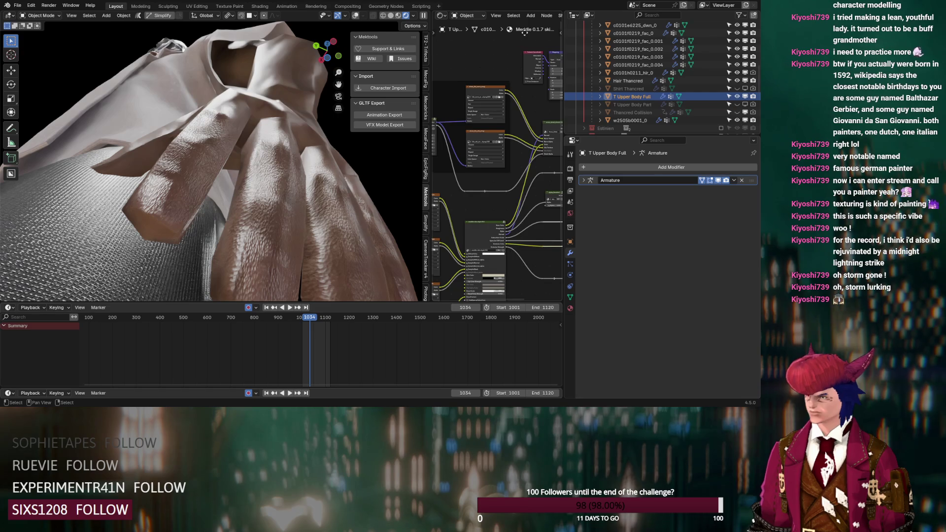
pyautogui.scroll(-3, 524, 31)
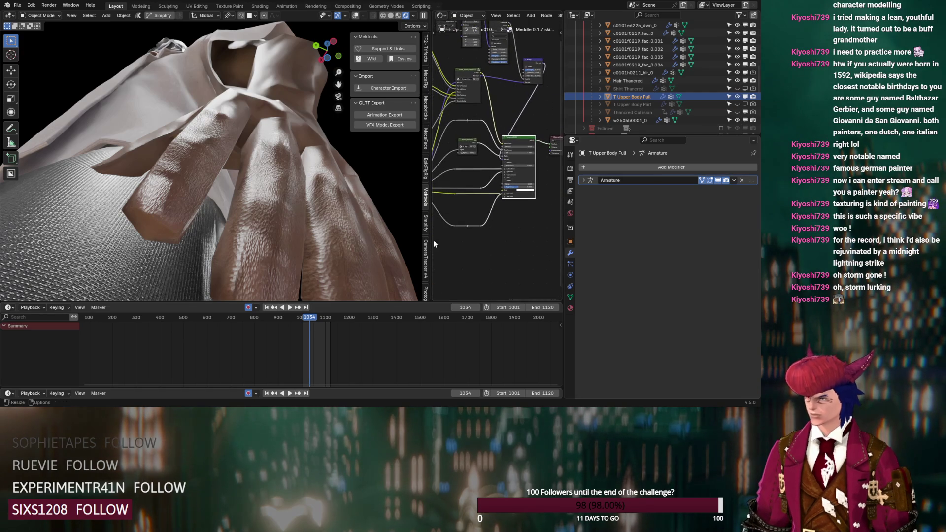
pyautogui.moveTo(296, 120)
pyautogui.mouseDown(button='middle')
pyautogui.moveTo(295, 160)
pyautogui.moveTo(308, 155)
pyautogui.moveTo(342, 212)
pyautogui.moveTo(250, 173)
pyautogui.moveTo(237, 157)
pyautogui.moveTo(244, 151)
pyautogui.mouseUp(button='middle')
pyautogui.scroll(2, 528, 131)
pyautogui.scroll(2, 528, 131)
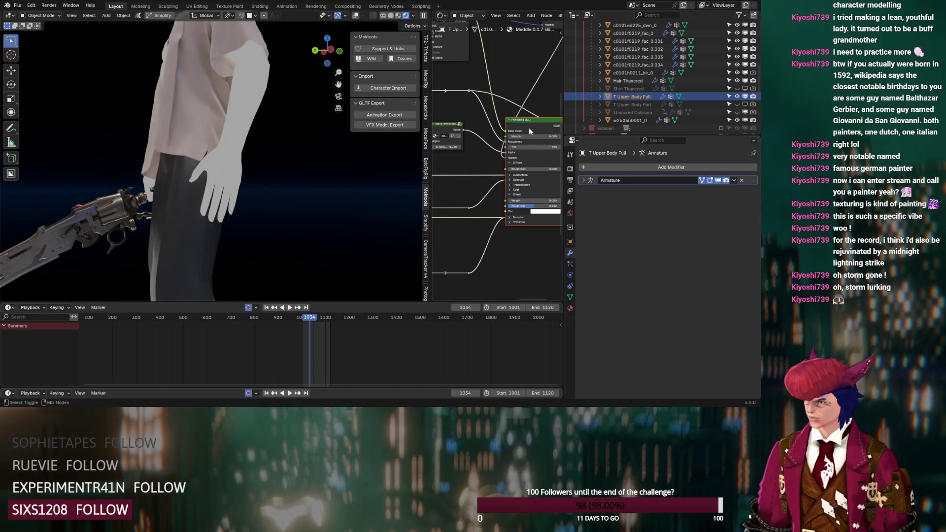
# Detach the skin shader's roughness link, set roughness near 0.72 and IOR 1.4
pyautogui.moveTo(528, 128); pyautogui.dragTo(504, 152, button='middle')
pyautogui.scroll(3, 455, 172)
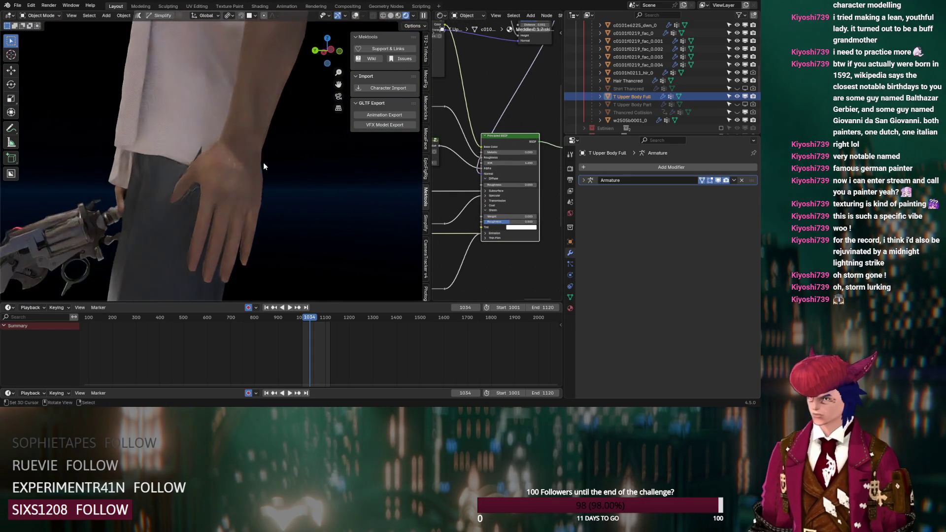
pyautogui.scroll(3, 263, 162)
pyautogui.moveTo(266, 174)
pyautogui.mouseDown(button='middle')
pyautogui.moveTo(283, 164)
pyautogui.moveTo(283, 146)
pyautogui.moveTo(311, 156)
pyautogui.mouseUp(button='middle')
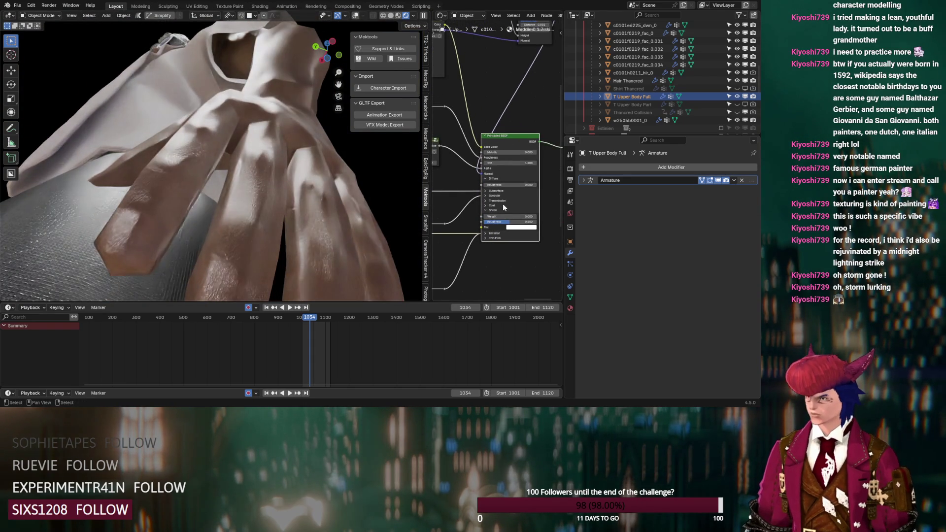
pyautogui.scroll(1, 485, 213)
pyautogui.click(484, 205)
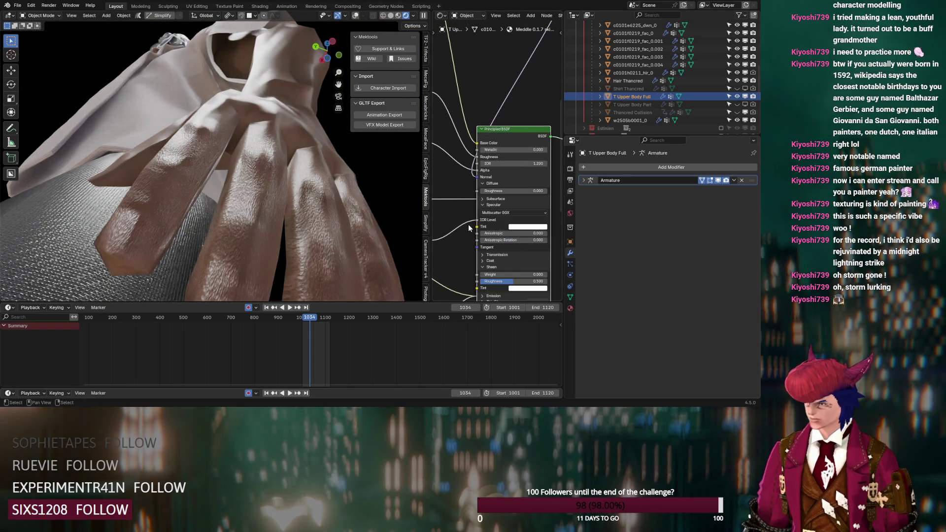
pyautogui.moveTo(476, 158)
pyautogui.mouseDown()
pyautogui.moveTo(459, 145)
pyautogui.moveTo(528, 157)
pyautogui.mouseUp()
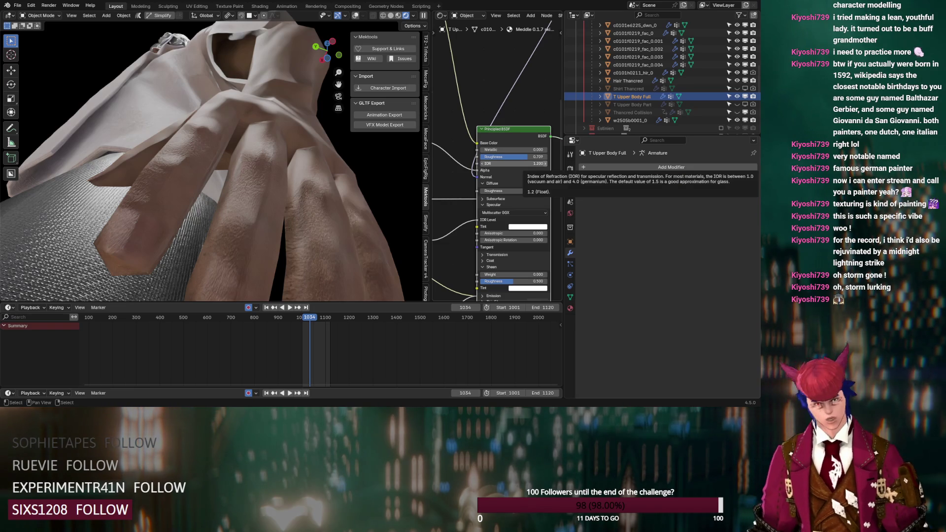
pyautogui.moveTo(547, 164); pyautogui.dragTo(546, 166)
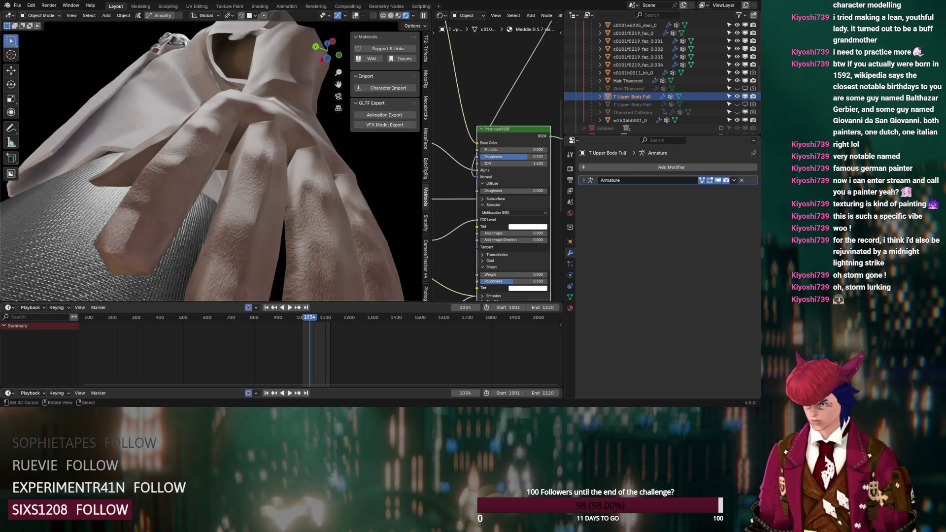
# Orbit the view to inspect the hand, forearm, shirt and gun
pyautogui.moveTo(229, 214)
pyautogui.mouseDown(button='middle')
pyautogui.moveTo(211, 208)
pyautogui.moveTo(268, 220)
pyautogui.mouseUp(button='middle')
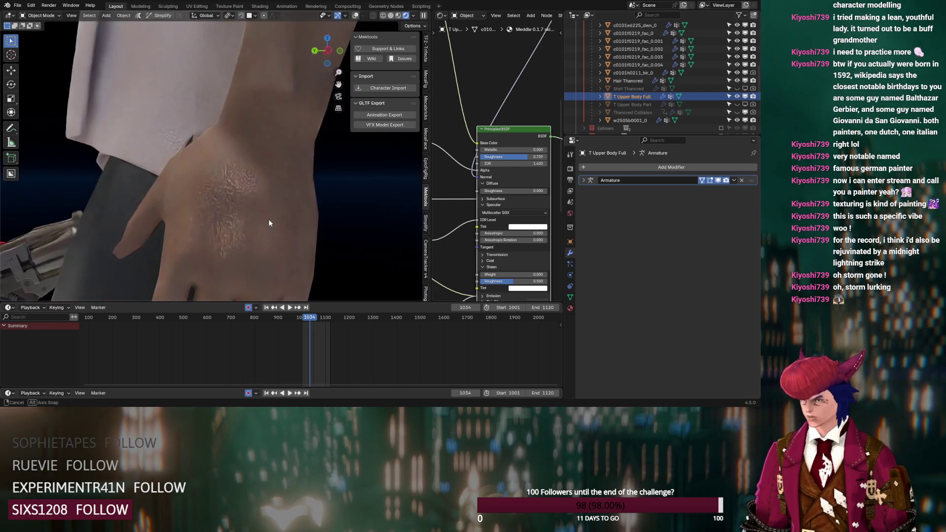
pyautogui.scroll(-3, 264, 214)
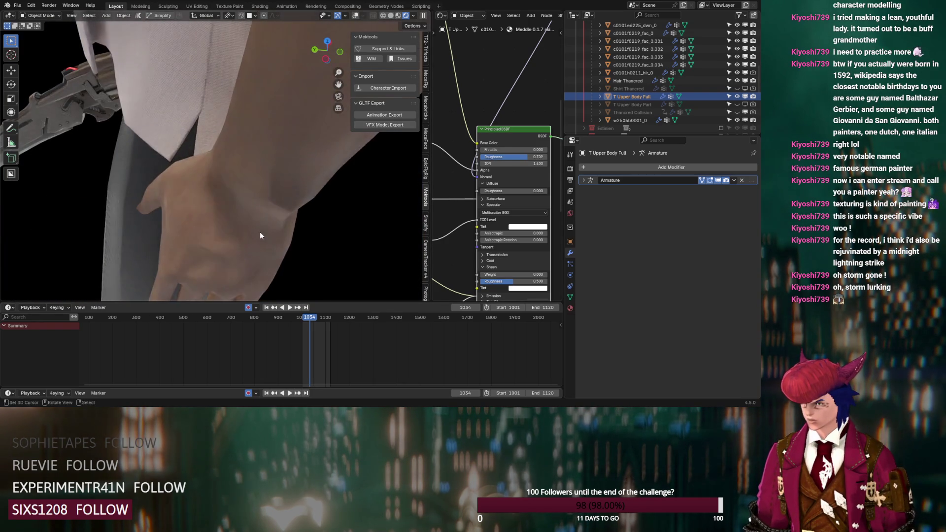
pyautogui.moveTo(259, 231)
pyautogui.mouseDown(button='middle')
pyautogui.moveTo(268, 203)
pyautogui.moveTo(245, 210)
pyautogui.moveTo(326, 211)
pyautogui.moveTo(316, 153)
pyautogui.moveTo(218, 162)
pyautogui.moveTo(169, 154)
pyautogui.moveTo(174, 114)
pyautogui.moveTo(204, 148)
pyautogui.mouseUp(button='middle')
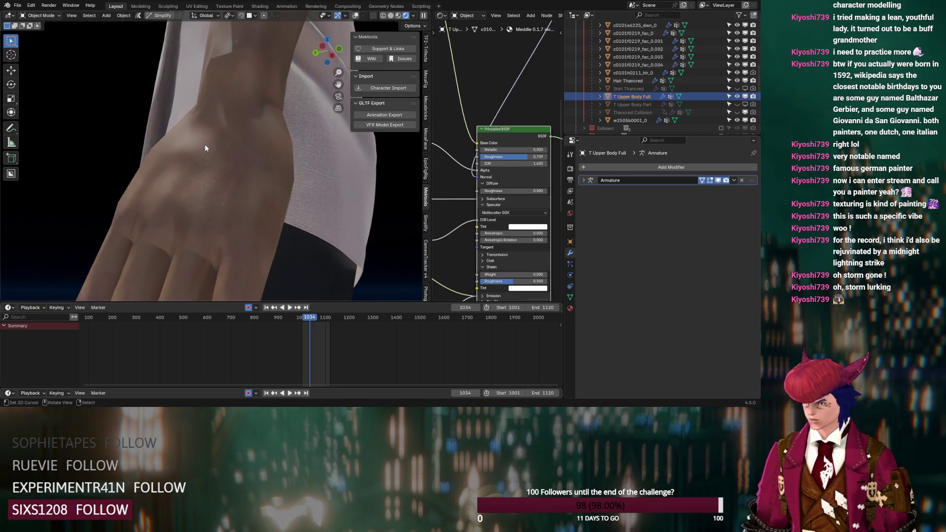
pyautogui.moveTo(205, 145)
pyautogui.mouseDown(button='middle')
pyautogui.moveTo(246, 85)
pyautogui.moveTo(227, 105)
pyautogui.moveTo(299, 142)
pyautogui.moveTo(258, 228)
pyautogui.moveTo(242, 204)
pyautogui.moveTo(98, 123)
pyautogui.mouseUp(button='middle')
pyautogui.scroll(5, 242, 205)
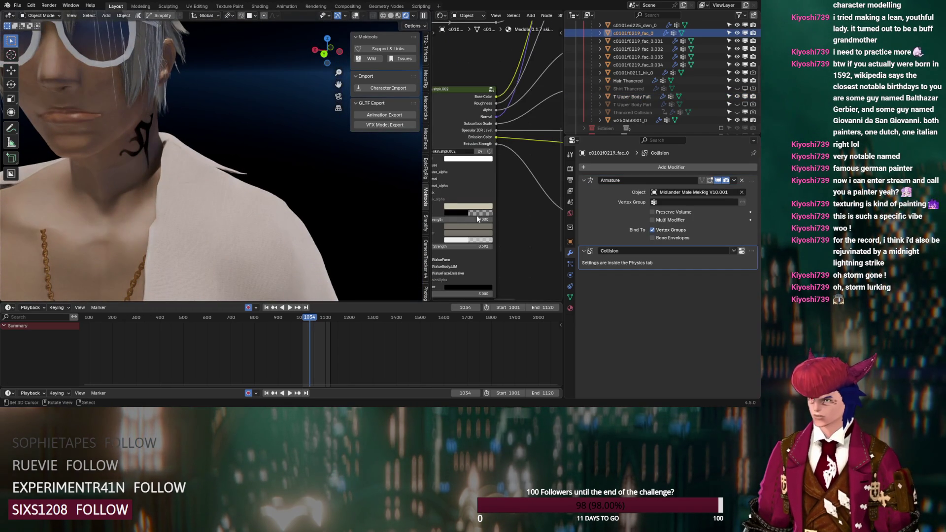
pyautogui.scroll(-3, 282, 183)
# Show the Material settings and select the character's glasses to display their FFGear material
pyautogui.moveTo(282, 184); pyautogui.dragTo(282, 184, button='middle')
pyautogui.scroll(3, 281, 184)
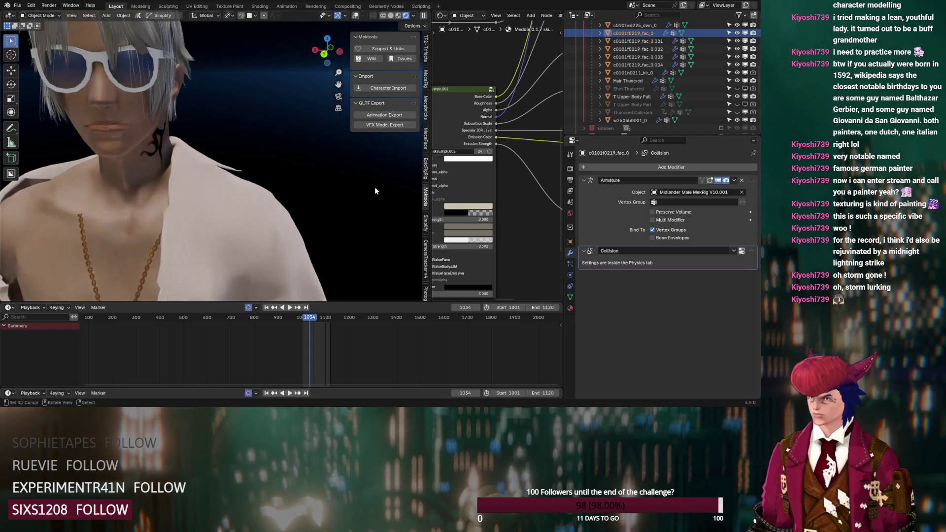
pyautogui.click(570, 308)
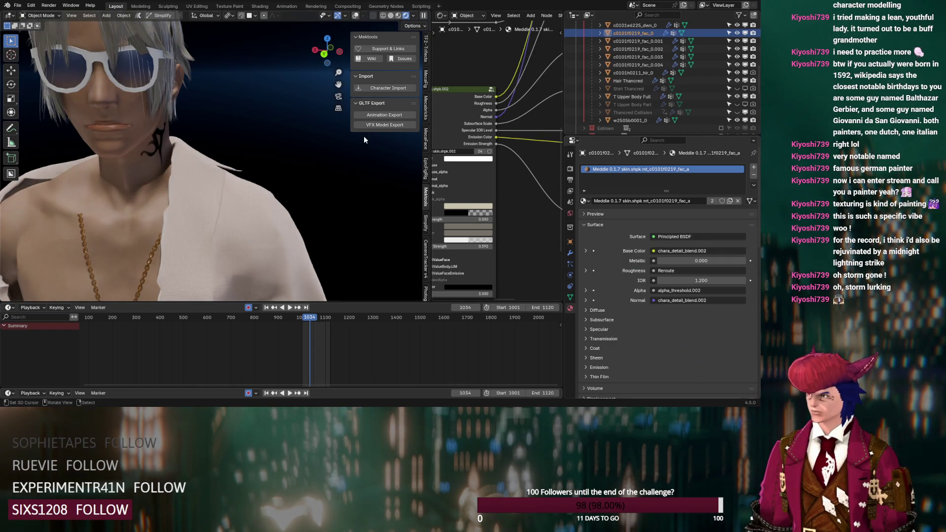
pyautogui.click(736, 33)
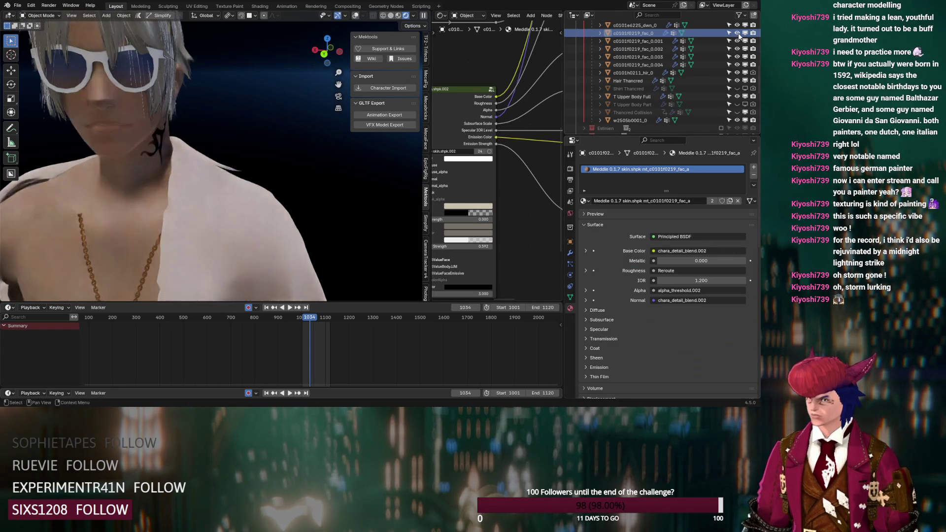
pyautogui.moveTo(215, 145)
pyautogui.mouseDown(button='middle')
pyautogui.moveTo(277, 184)
pyautogui.moveTo(256, 187)
pyautogui.moveTo(84, 102)
pyautogui.mouseUp(button='middle')
pyautogui.scroll(2, 277, 183)
pyautogui.click(84, 101)
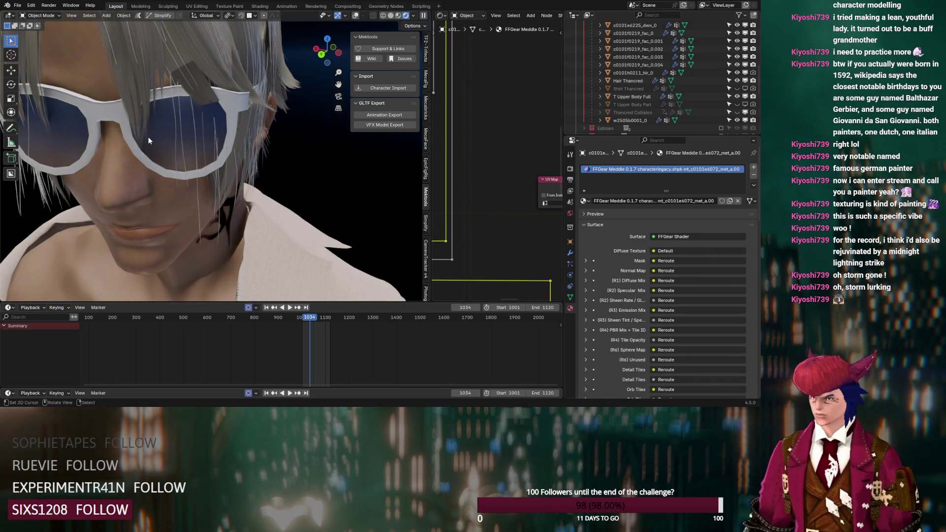
# Enable overlays, enter Edit Mode on the glasses and view their modifier stack
pyautogui.click(357, 16)
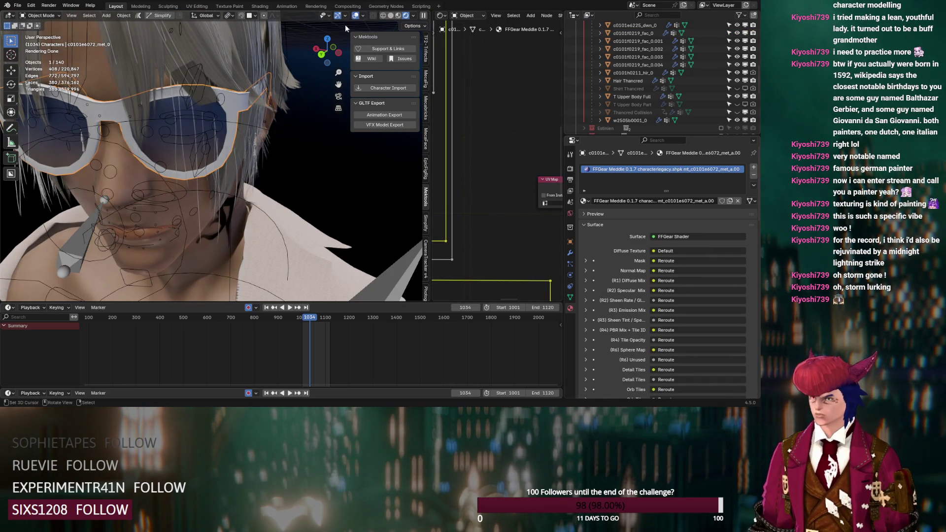
pyautogui.press('Tab')
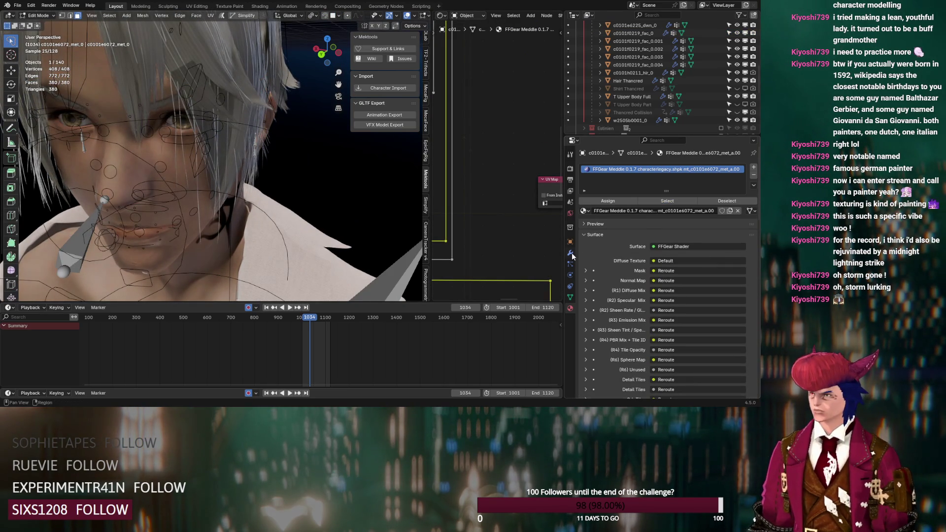
pyautogui.click(569, 252)
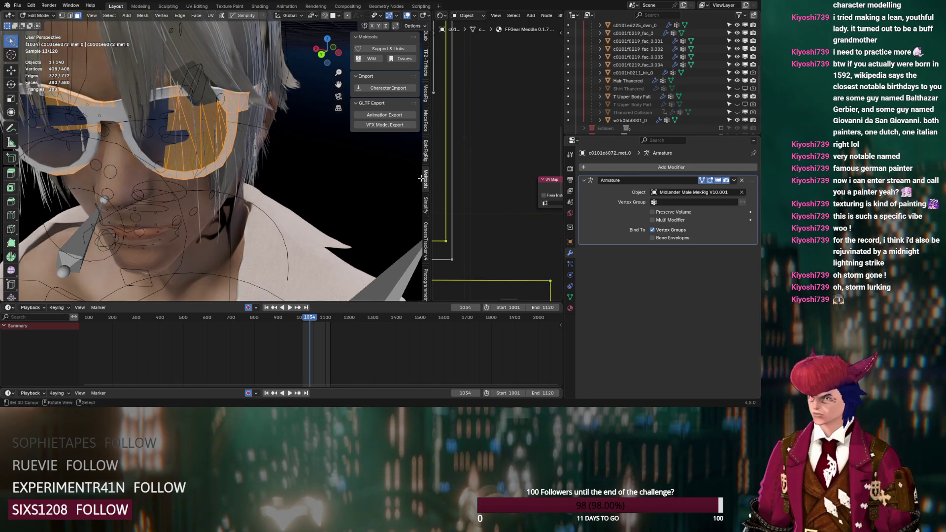
pyautogui.scroll(-2, 468, 204)
pyautogui.scroll(-2, 469, 205)
pyautogui.scroll(-2, 469, 205)
pyautogui.scroll(-2, 469, 205)
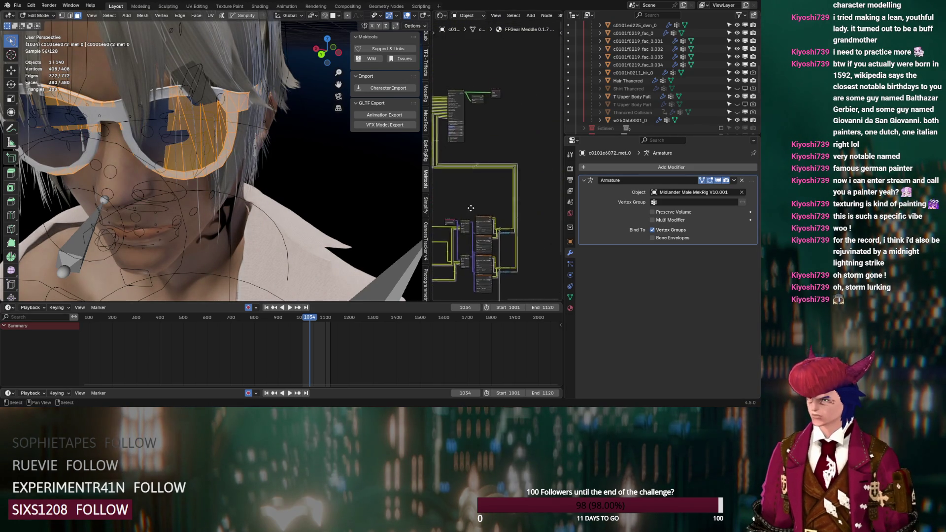
pyautogui.scroll(2, 469, 204)
pyautogui.scroll(2, 472, 222)
pyautogui.scroll(2, 480, 244)
pyautogui.scroll(2, 485, 267)
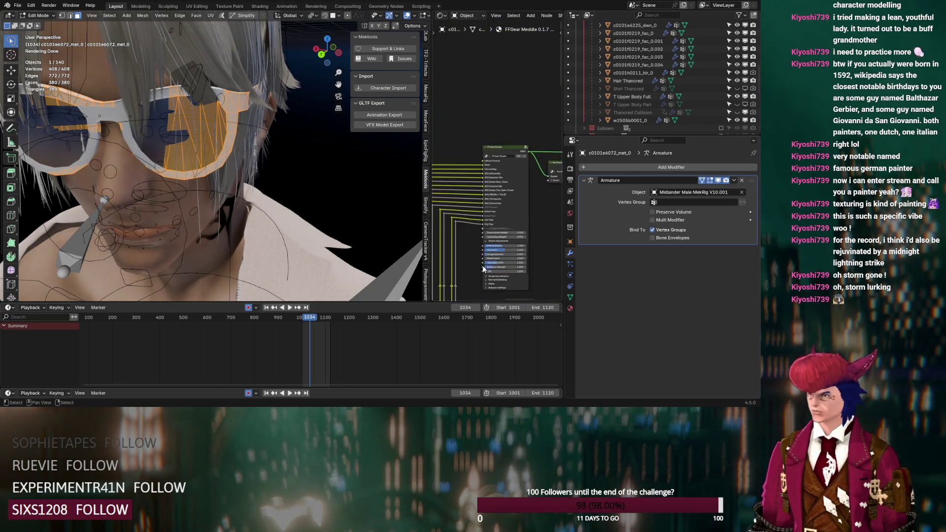
pyautogui.scroll(2, 486, 268)
pyautogui.scroll(2, 488, 244)
# Set the glasses' Roughness Mult to 0.059 and Minimum Roughness to 0.141
pyautogui.moveTo(495, 214)
pyautogui.mouseDown()
pyautogui.moveTo(473, 214)
pyautogui.moveTo(484, 213)
pyautogui.mouseUp()
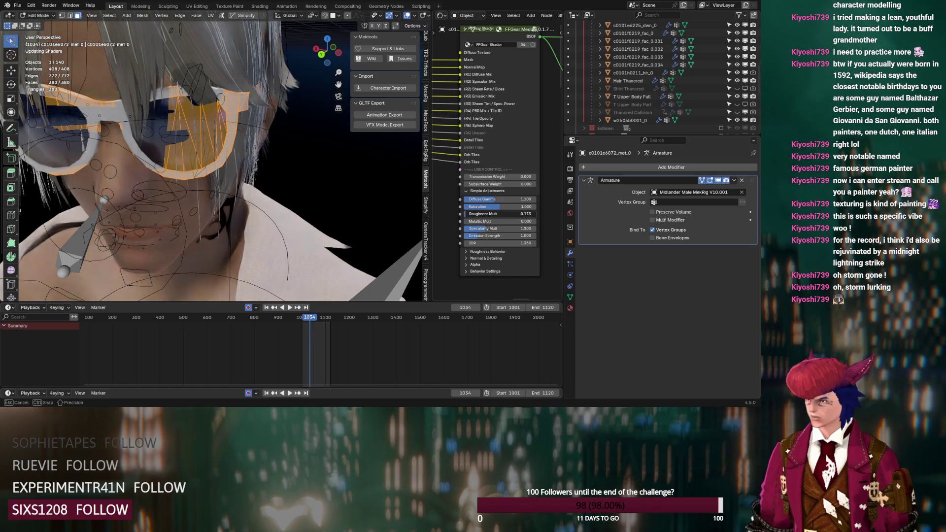
pyautogui.click(467, 252)
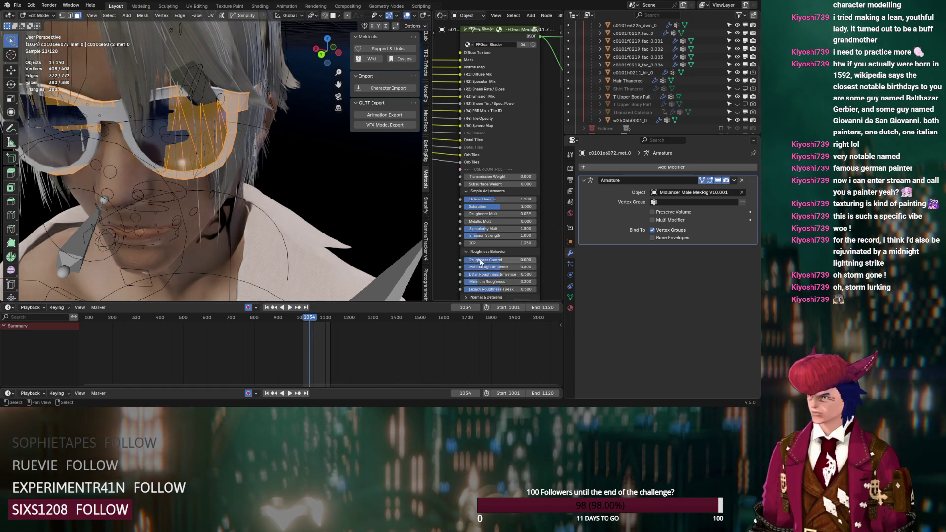
pyautogui.moveTo(495, 282)
pyautogui.mouseDown()
pyautogui.moveTo(483, 282)
pyautogui.moveTo(497, 282)
pyautogui.mouseUp()
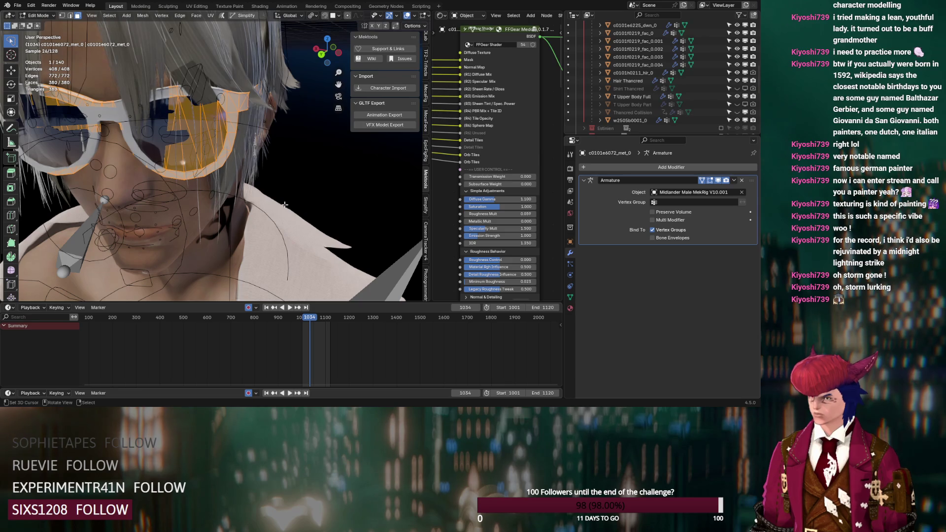
pyautogui.click(571, 308)
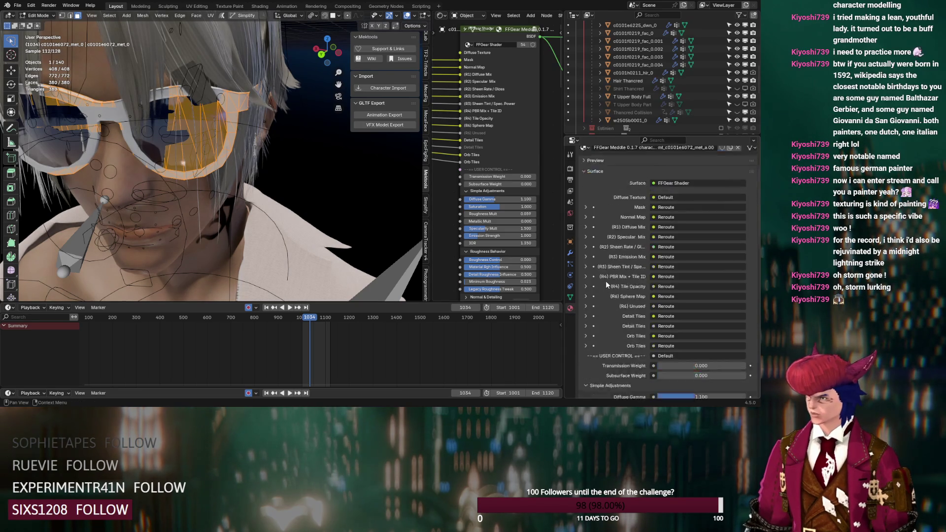
pyautogui.scroll(-5, 619, 269)
pyautogui.scroll(-5, 619, 269)
pyautogui.scroll(-5, 619, 269)
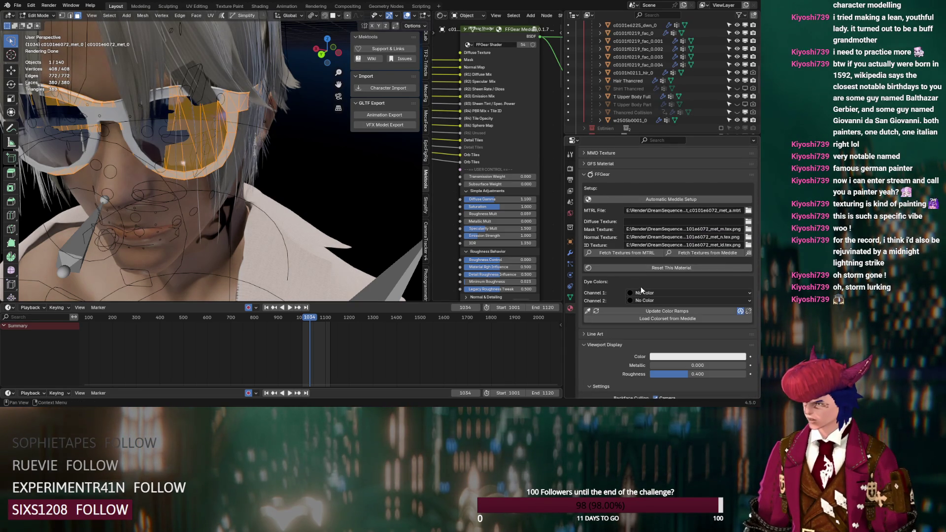
# Choose Soot Black for the glasses' Channel 1 dye and return to Object Mode
pyautogui.click(643, 292)
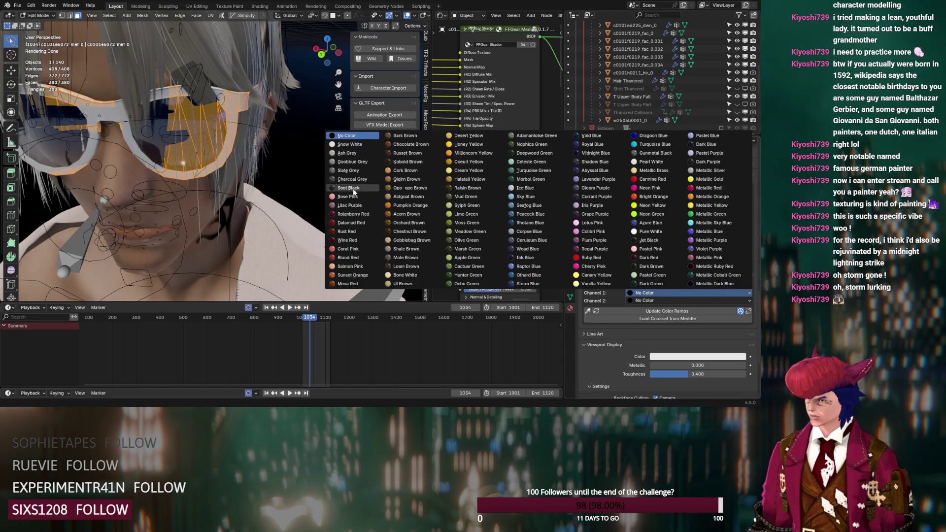
pyautogui.click(349, 188)
pyautogui.press('Tab')
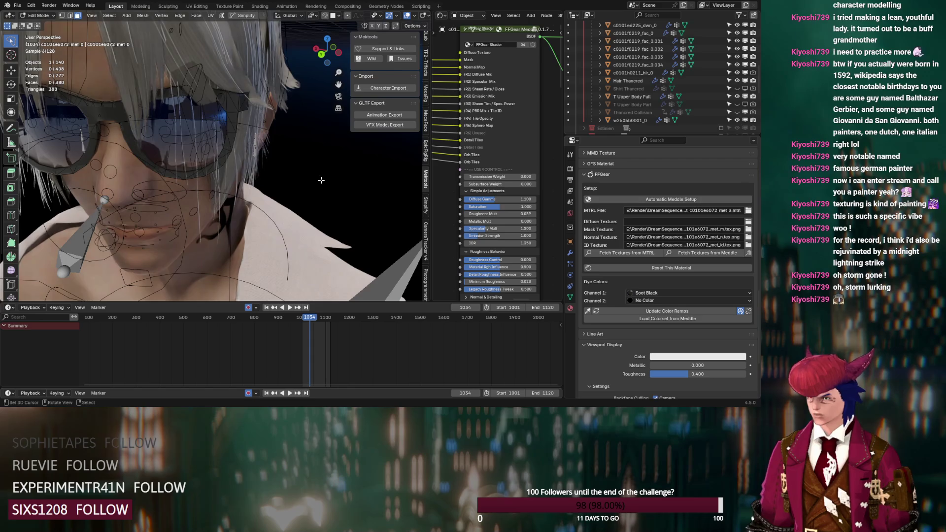
pyautogui.moveTo(321, 180); pyautogui.dragTo(328, 169, button='middle')
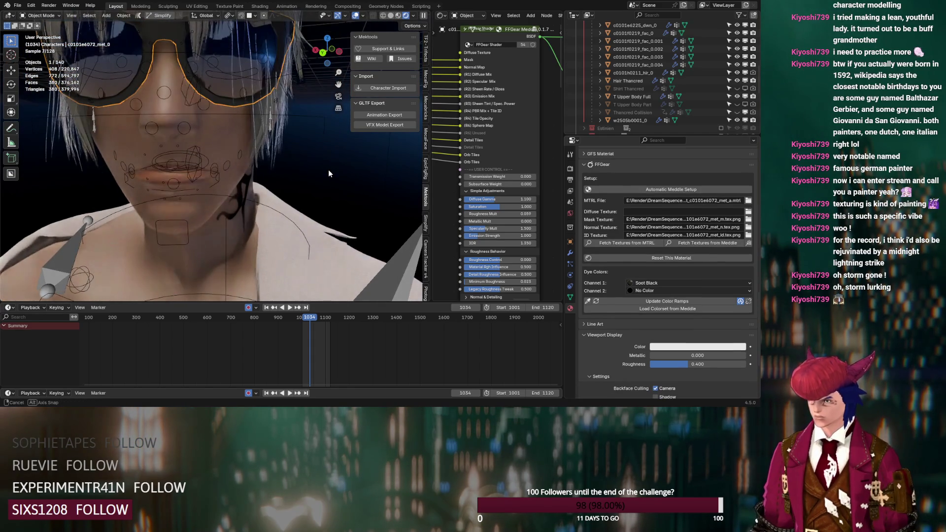
# Raise the glasses' FFGear Transmission Weight to 1.000 so they turn see-through
pyautogui.moveTo(328, 169); pyautogui.dragTo(370, 179, button='middle')
pyautogui.moveTo(474, 176); pyautogui.dragTo(520, 175)
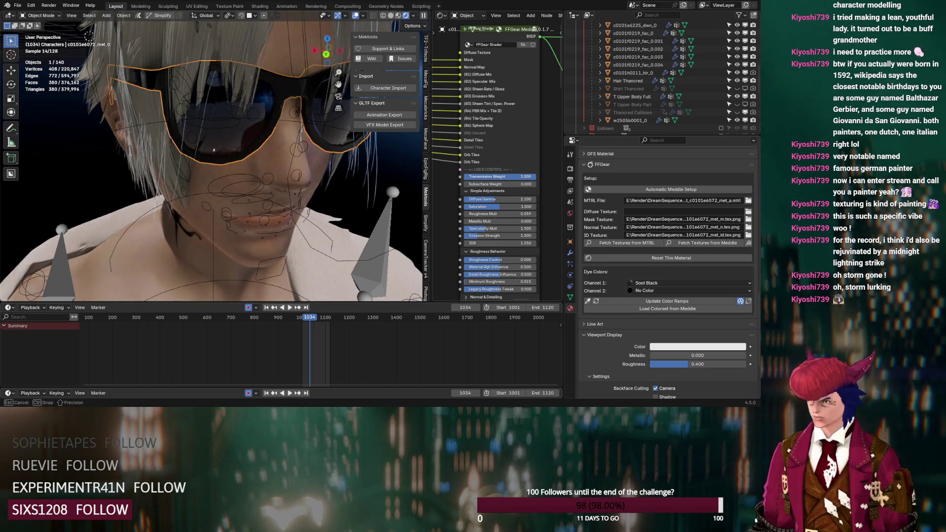
pyautogui.moveTo(502, 175); pyautogui.dragTo(519, 177)
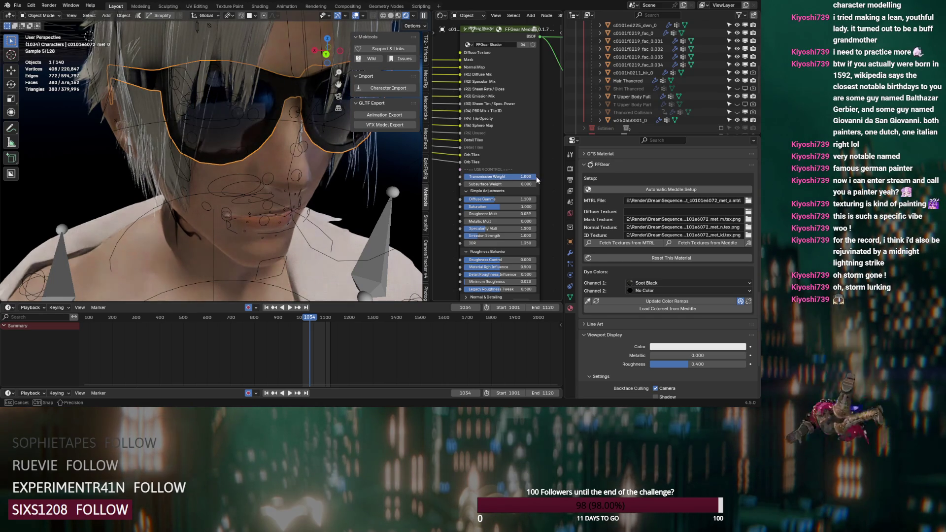
pyautogui.moveTo(405, 171)
pyautogui.mouseDown(button='middle')
pyautogui.moveTo(380, 170)
pyautogui.moveTo(413, 176)
pyautogui.mouseUp(button='middle')
# Orbit to the gunblade and select it
pyautogui.moveTo(458, 214); pyautogui.dragTo(470, 153, button='middle')
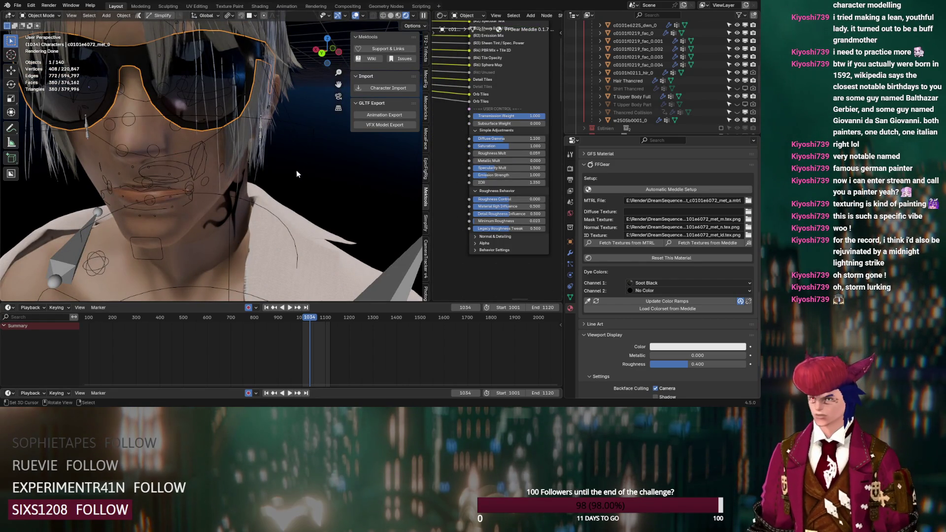
pyautogui.scroll(-5, 293, 170)
pyautogui.moveTo(293, 170)
pyautogui.mouseDown(button='middle')
pyautogui.moveTo(265, 166)
pyautogui.moveTo(249, 134)
pyautogui.moveTo(342, 73)
pyautogui.moveTo(278, 157)
pyautogui.mouseUp(button='middle')
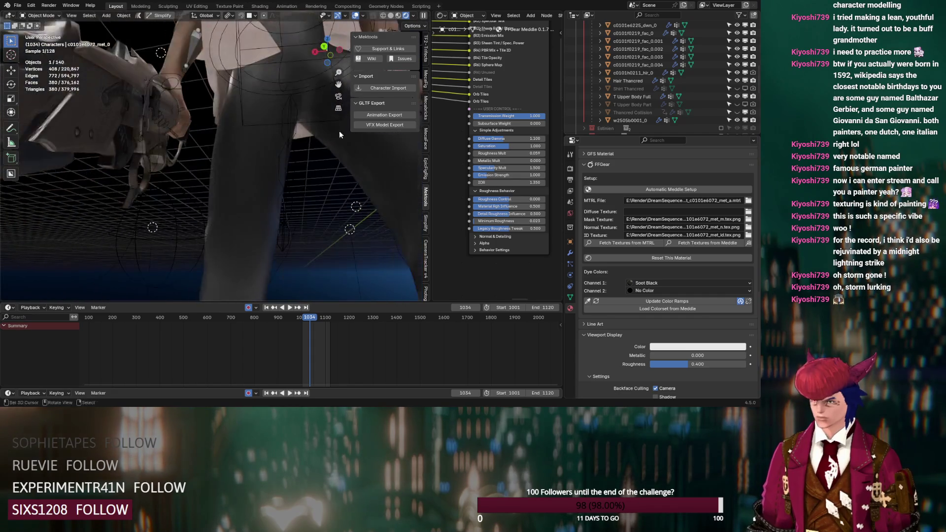
pyautogui.moveTo(278, 157)
pyautogui.mouseDown(button='middle')
pyautogui.moveTo(253, 138)
pyautogui.moveTo(234, 147)
pyautogui.mouseUp(button='middle')
pyautogui.click(144, 148)
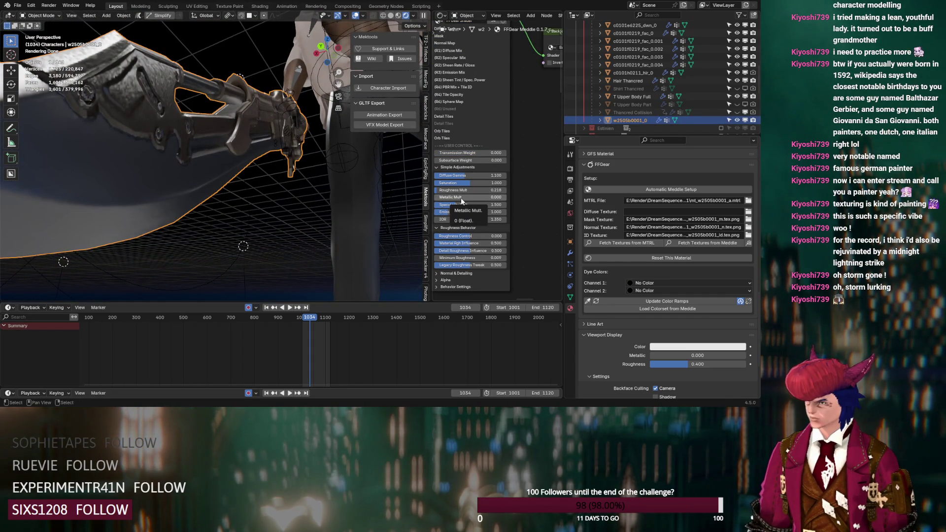
pyautogui.scroll(-2, 526, 199)
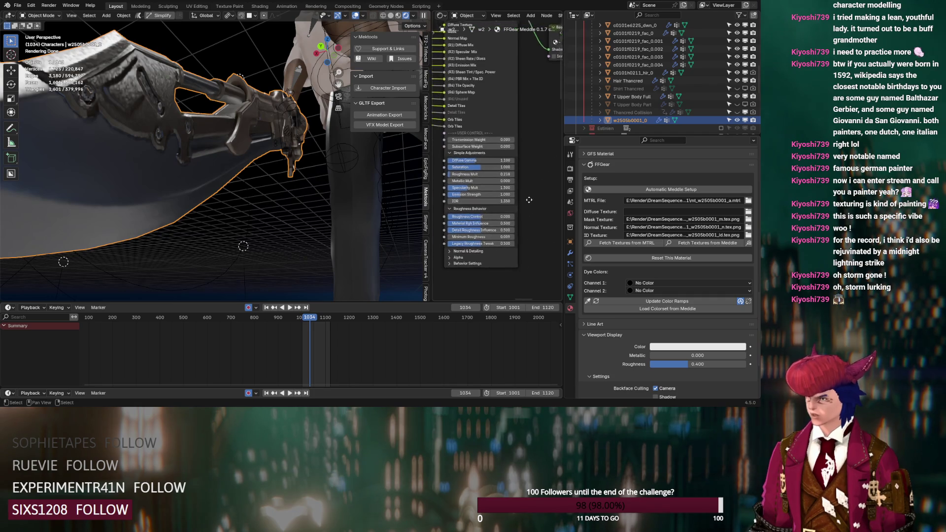
pyautogui.scroll(2, 518, 241)
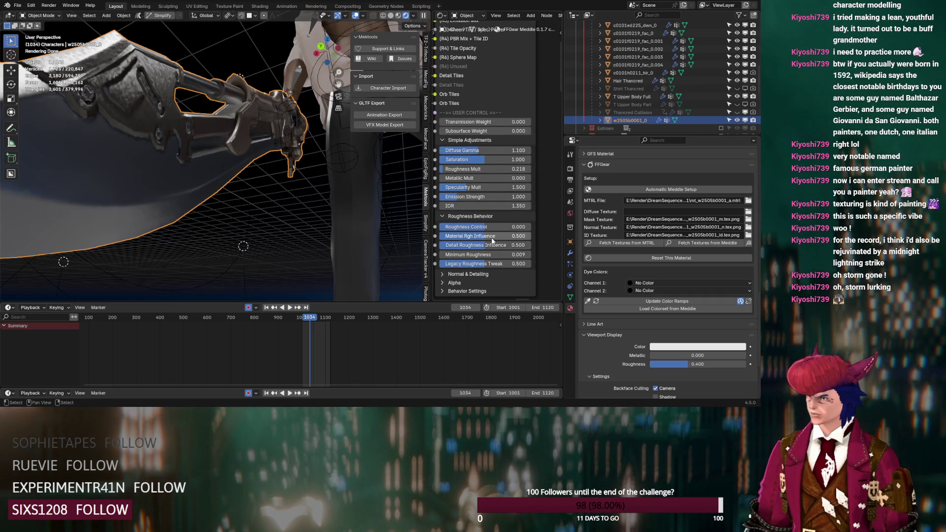
# Set the gunblade material's Roughness Mult to 0.173
pyautogui.moveTo(480, 169)
pyautogui.mouseDown()
pyautogui.moveTo(532, 177)
pyautogui.moveTo(446, 151)
pyautogui.moveTo(478, 167)
pyautogui.moveTo(466, 167)
pyautogui.mouseUp()
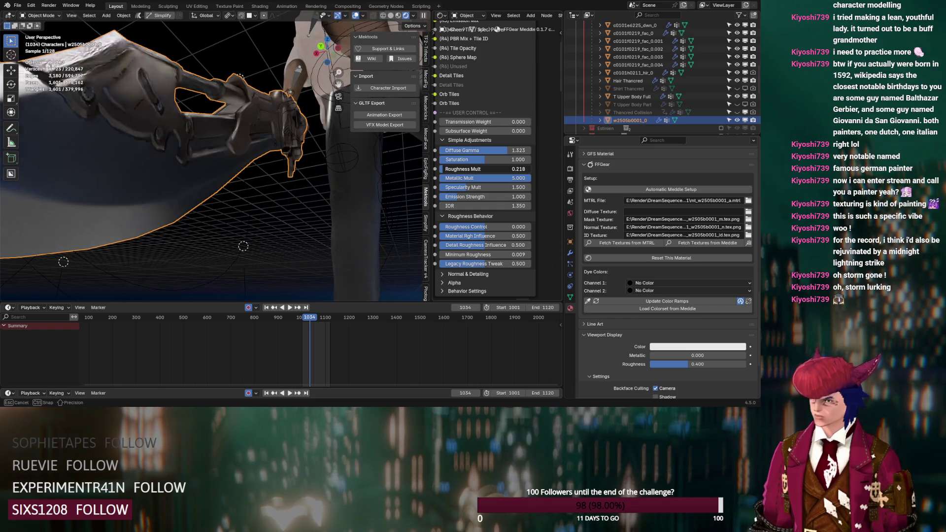
pyautogui.moveTo(467, 167); pyautogui.dragTo(442, 167)
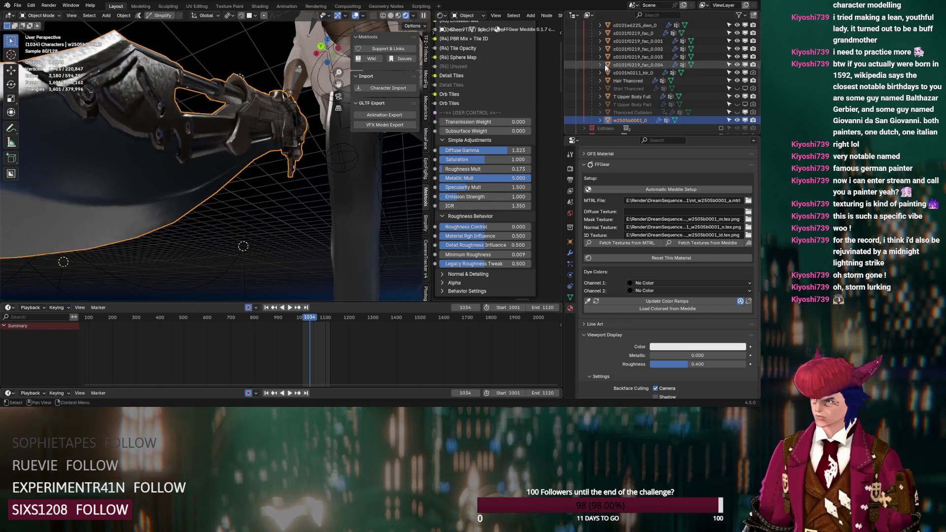
pyautogui.moveTo(245, 199); pyautogui.dragTo(317, 166, button='middle')
pyautogui.scroll(10, 620, 59)
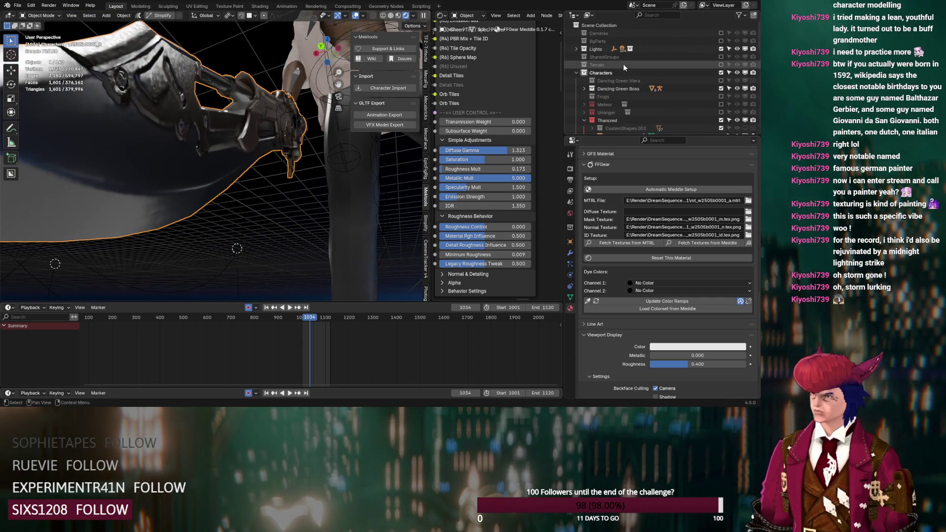
# Turn off the Lights collection and show the World settings
pyautogui.click(721, 49)
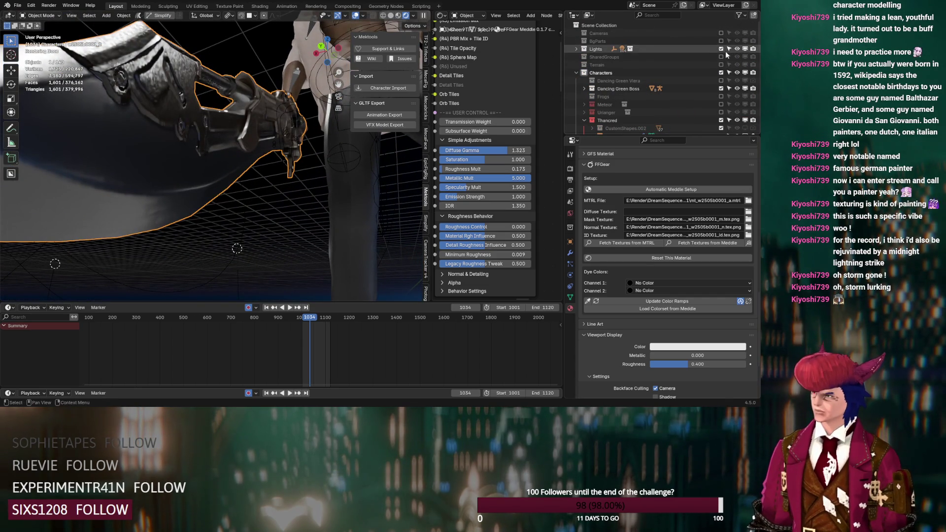
pyautogui.click(569, 214)
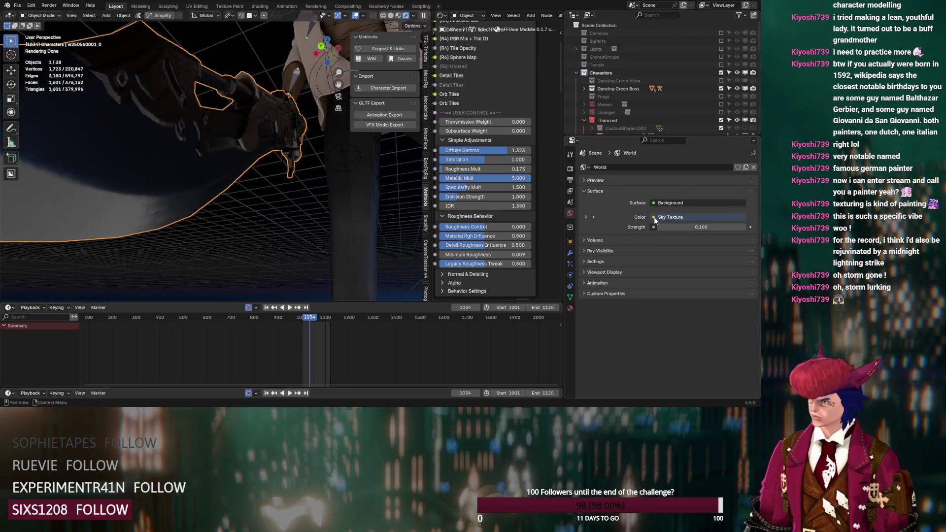
# Switch the Shader Editor to World, duplicate the Sky Texture node and link it to World Output
pyautogui.click(441, 16)
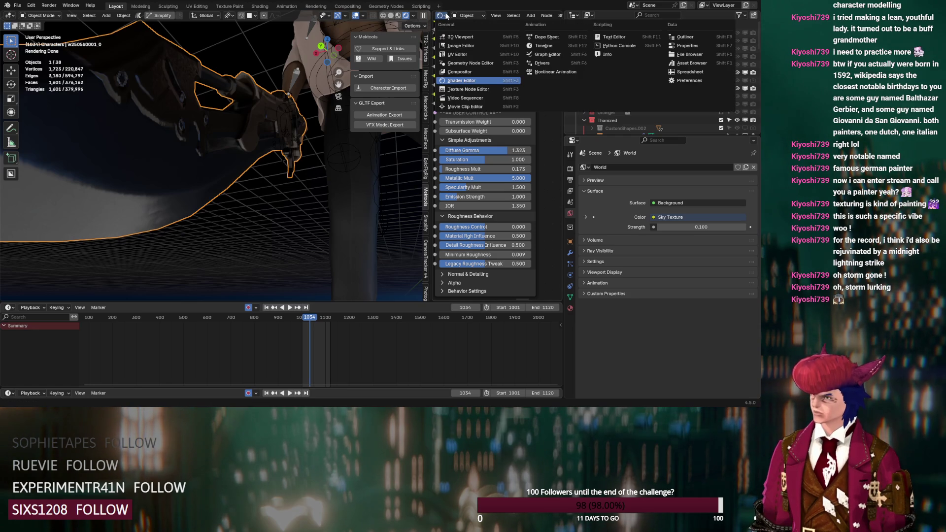
pyautogui.click(463, 15)
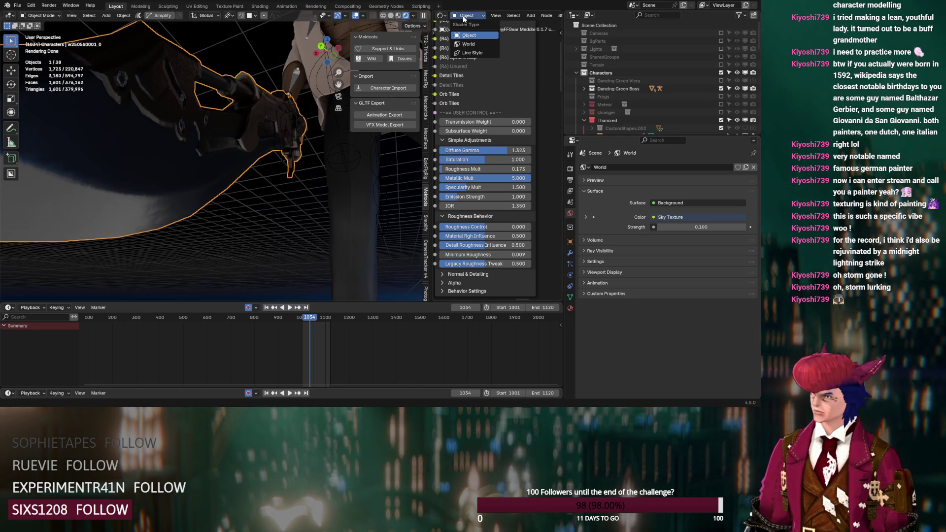
pyautogui.click(468, 43)
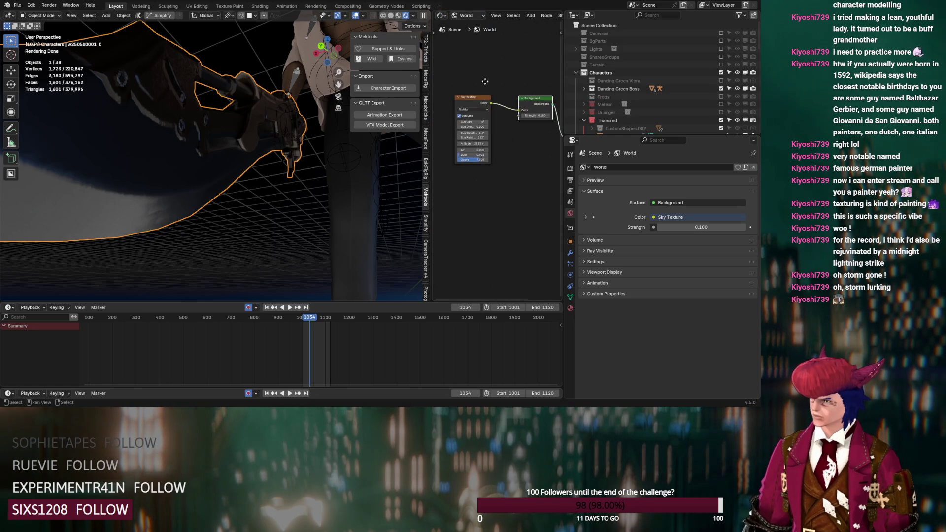
pyautogui.moveTo(480, 97); pyautogui.dragTo(468, 58)
pyautogui.hotkey('shift', 'd')
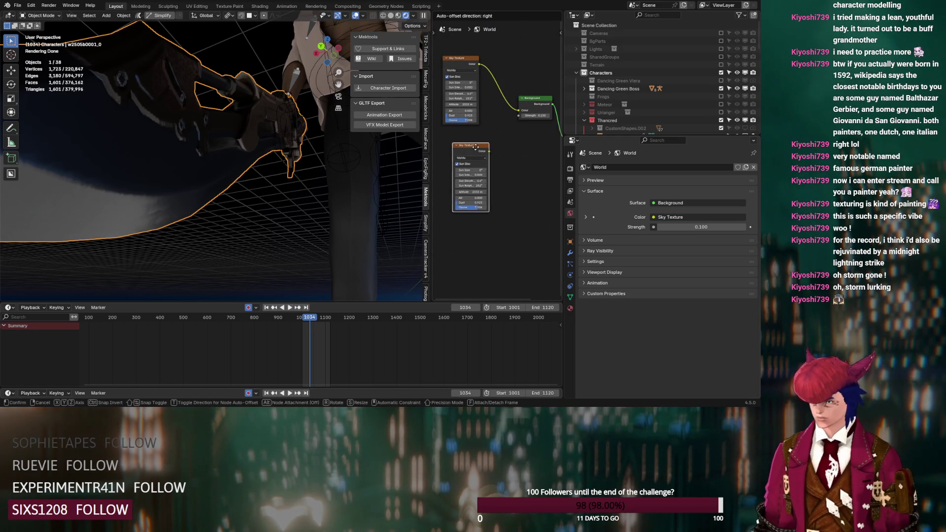
pyautogui.keyDown('ctrl'); pyautogui.keyDown('shift'); pyautogui.click(472, 153); pyautogui.keyUp('shift'); pyautogui.keyUp('ctrl')
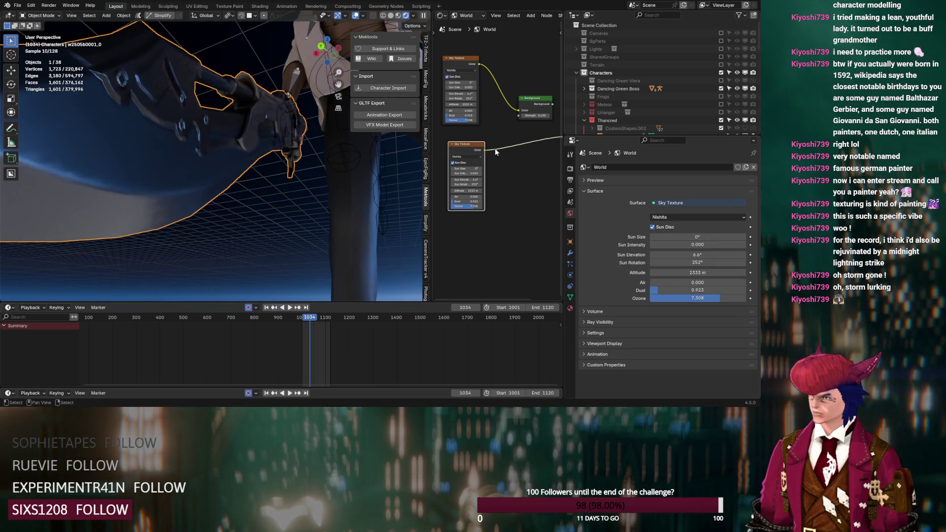
pyautogui.moveTo(494, 148); pyautogui.dragTo(481, 143, button='middle')
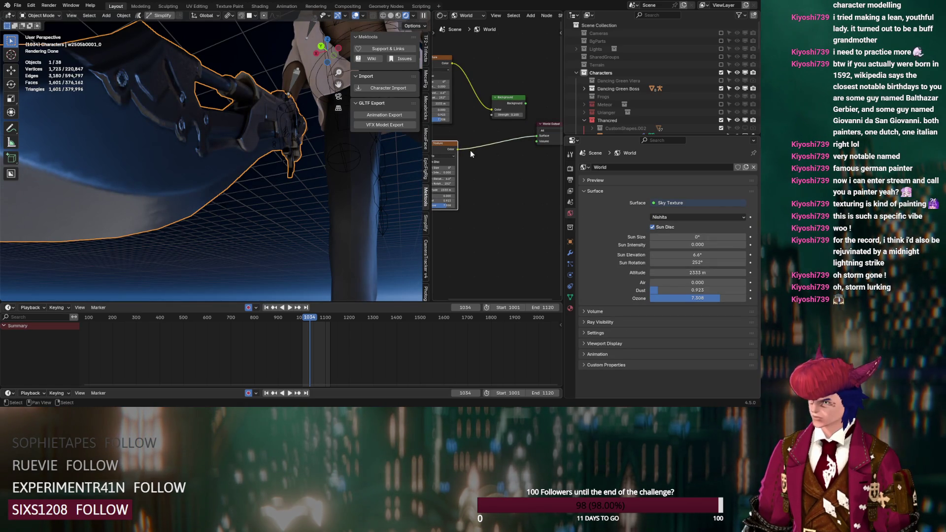
pyautogui.moveTo(499, 129); pyautogui.dragTo(505, 138, button='middle')
pyautogui.scroll(2, 499, 165)
# Reset Air, Dust and Ozone to 1.000 and set Sun Intensity to 1.100
pyautogui.rightClick(470, 154)
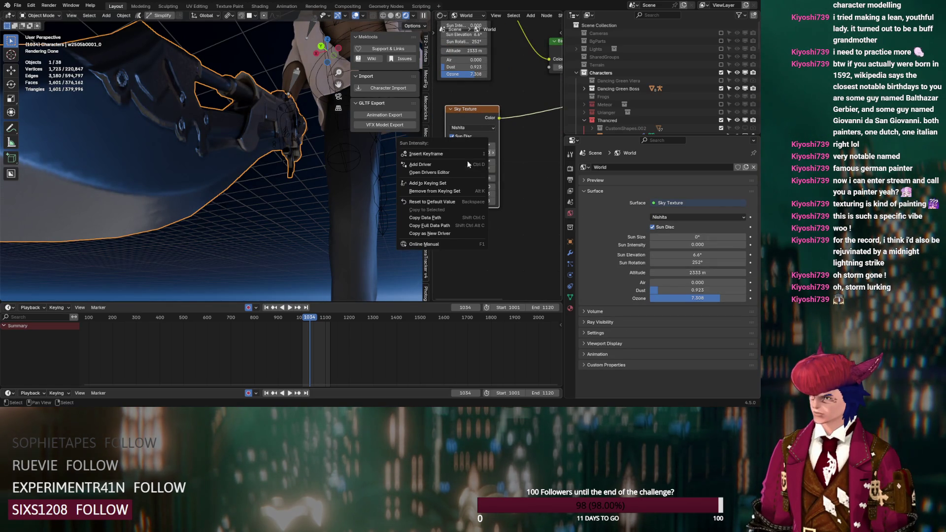
pyautogui.click(436, 201)
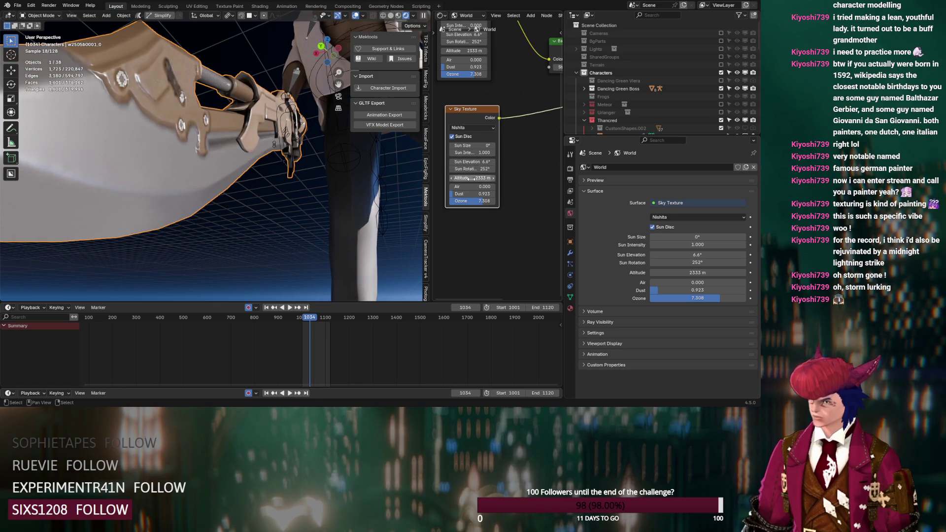
pyautogui.moveTo(206, 162); pyautogui.dragTo(208, 158, button='middle')
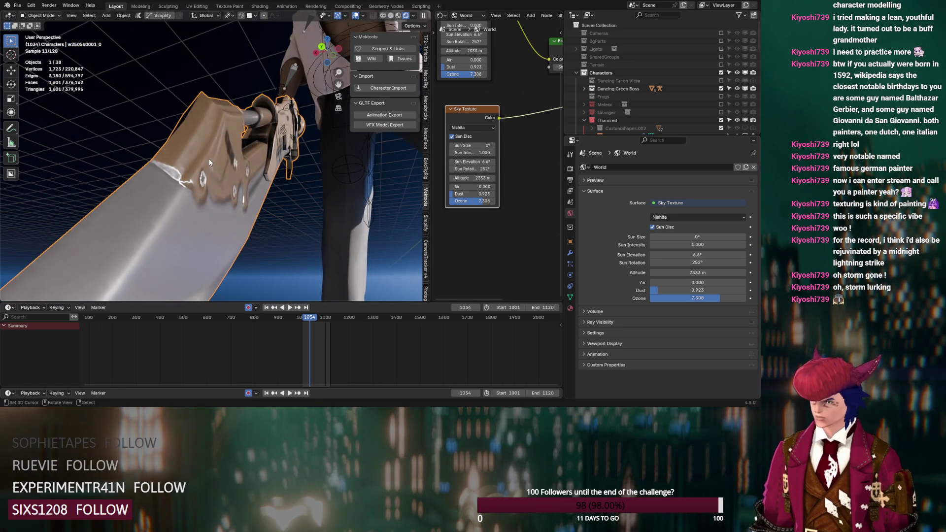
pyautogui.rightClick(474, 187)
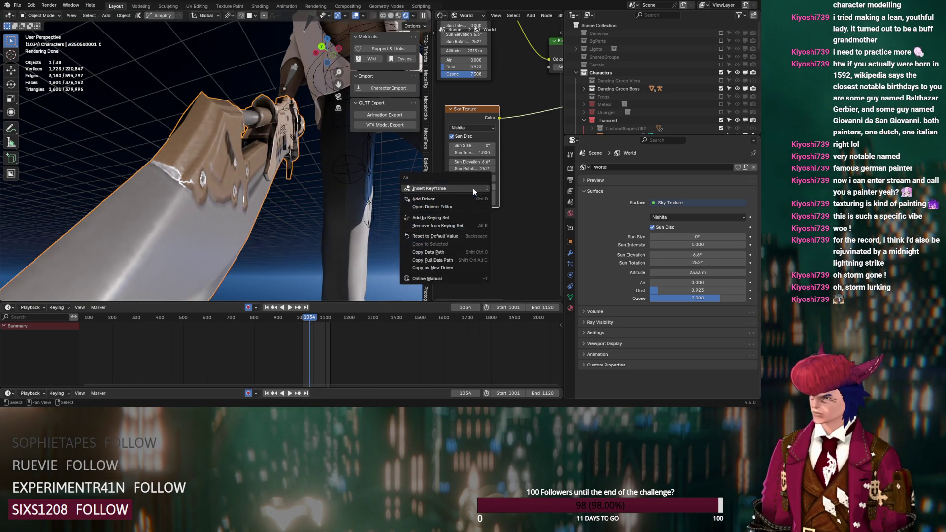
pyautogui.click(464, 233)
pyautogui.rightClick(474, 194)
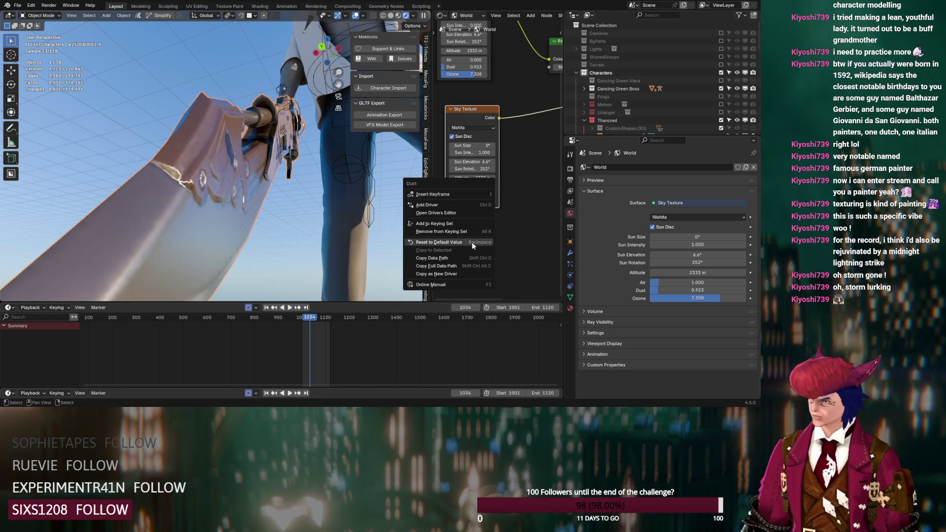
pyautogui.click(472, 241)
pyautogui.rightClick(477, 208)
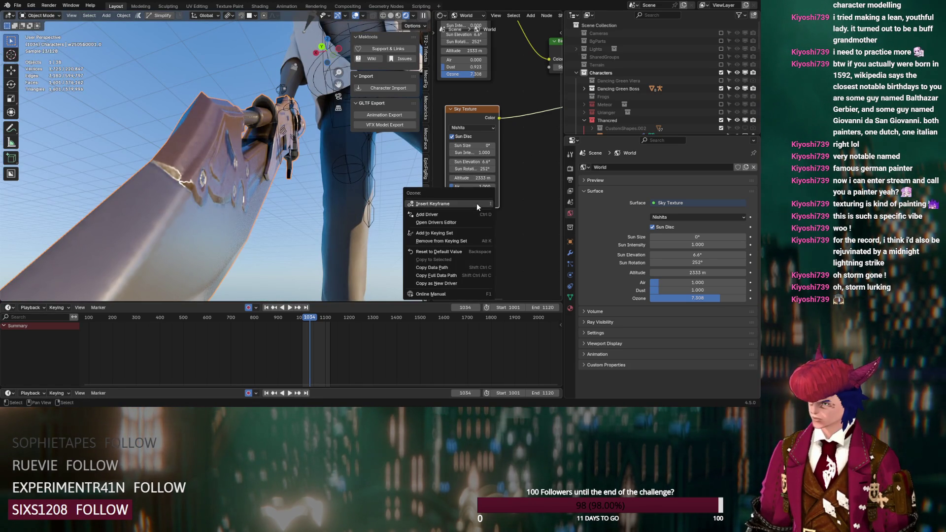
pyautogui.click(474, 252)
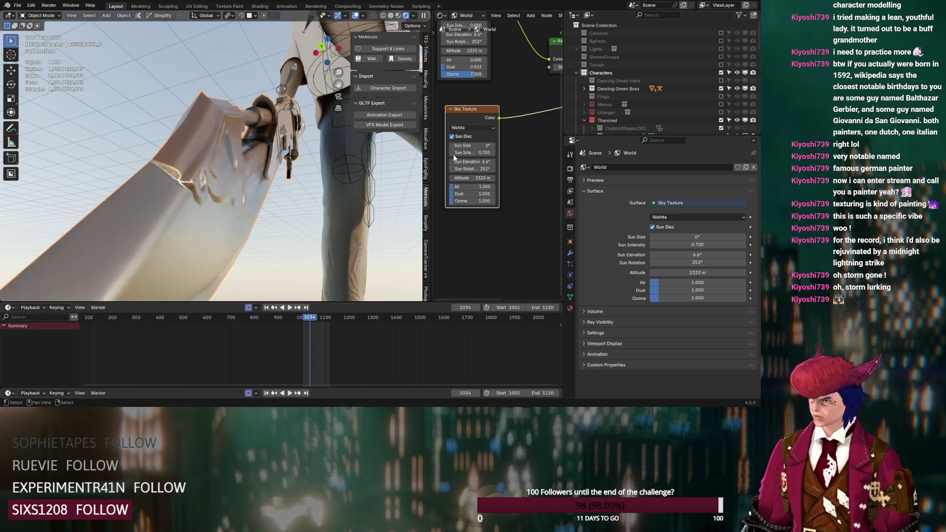
pyautogui.keyDown('ctrl'); pyautogui.scroll(-2, 456, 154); pyautogui.keyUp('ctrl')
pyautogui.keyDown('ctrl'); pyautogui.scroll(-1, 482, 152); pyautogui.keyUp('ctrl')
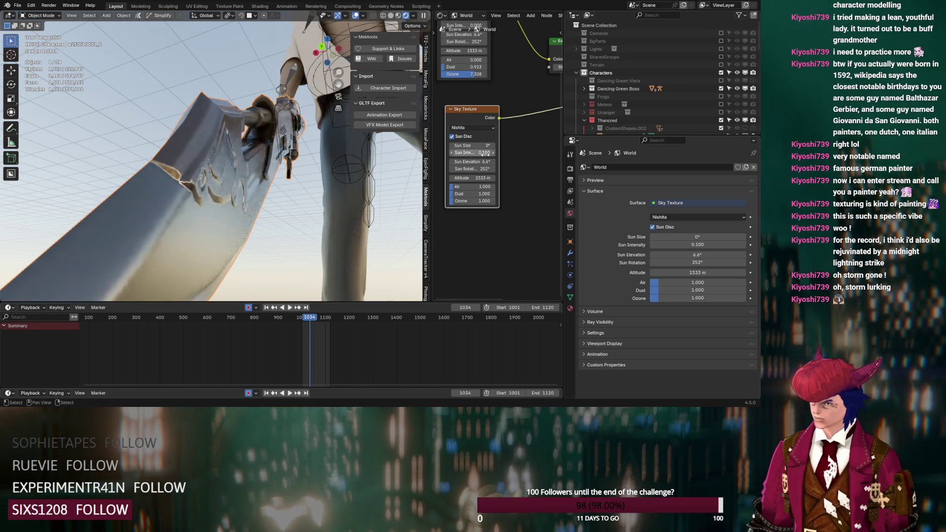
pyautogui.keyDown('ctrl'); pyautogui.scroll(5, 482, 153); pyautogui.keyUp('ctrl')
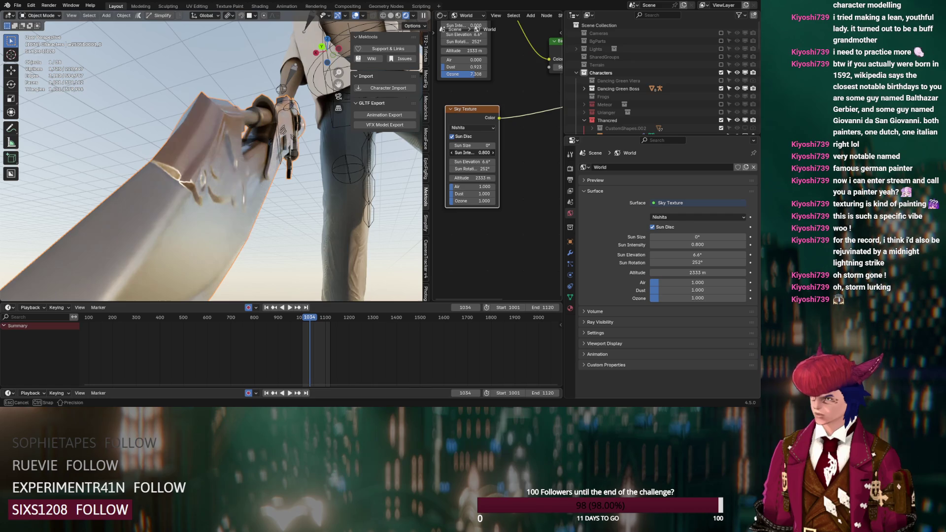
pyautogui.keyDown('ctrl'); pyautogui.scroll(3, 482, 153); pyautogui.keyUp('ctrl')
pyautogui.moveTo(528, 90); pyautogui.dragTo(503, 104, button='middle')
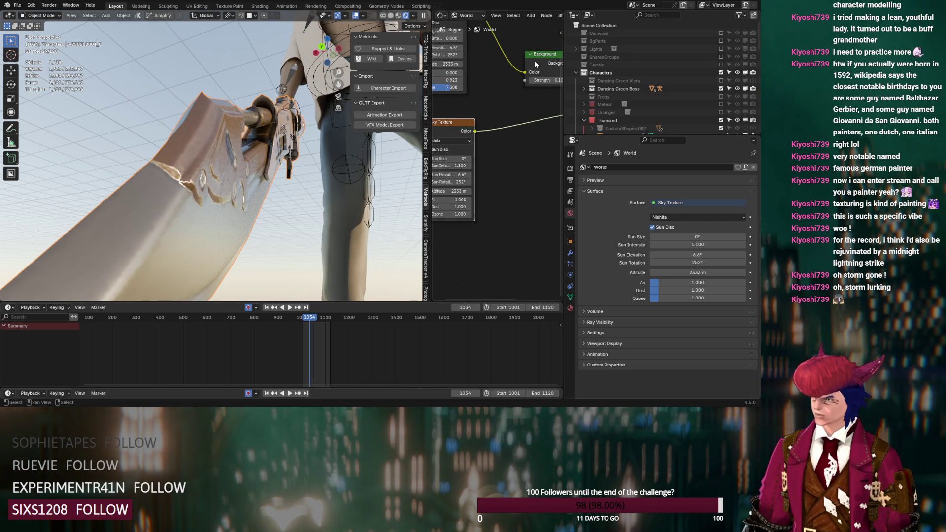
# Route the sky through a Background node at strength 0.100 and set Air to 0.808
pyautogui.moveTo(535, 65); pyautogui.dragTo(510, 120)
pyautogui.moveTo(505, 119); pyautogui.dragTo(523, 147, button='middle')
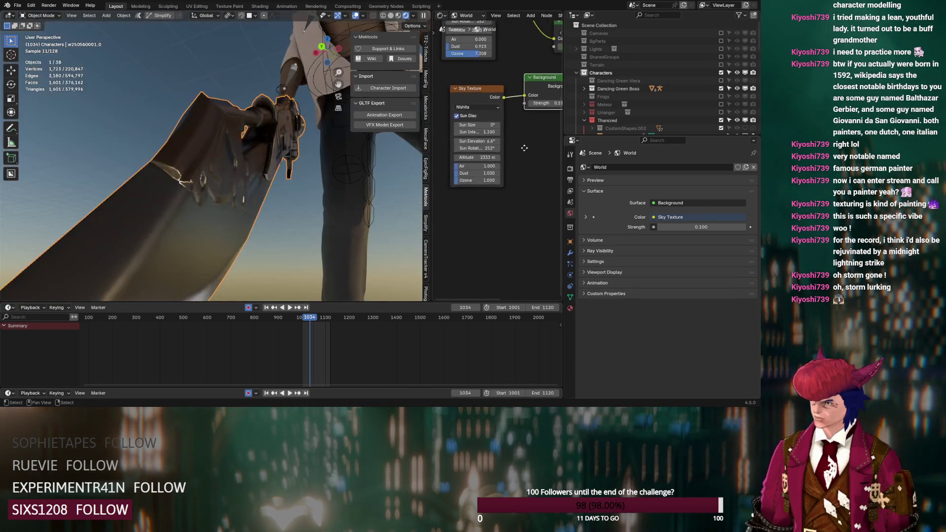
pyautogui.moveTo(477, 165); pyautogui.dragTo(454, 166)
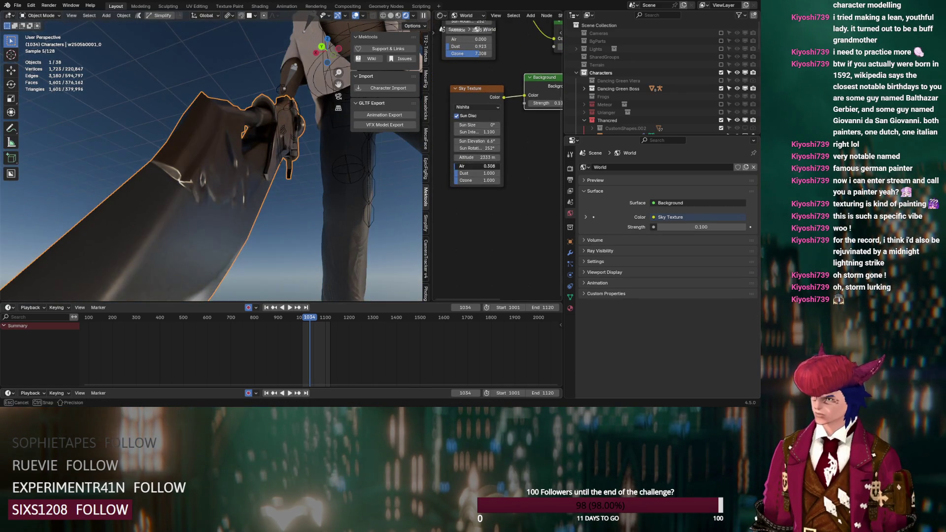
pyautogui.moveTo(522, 141); pyautogui.dragTo(505, 151, button='middle')
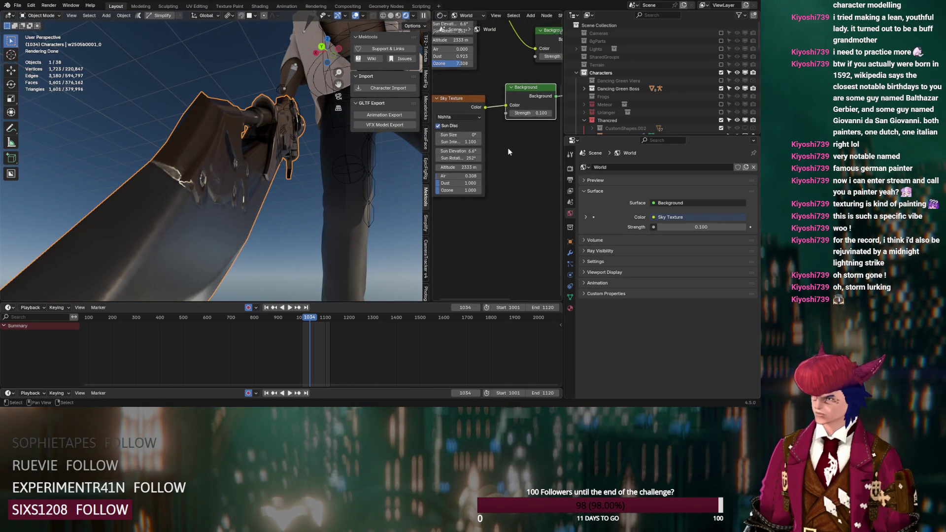
pyautogui.keyDown('ctrl'); pyautogui.scroll(2, 551, 114); pyautogui.keyUp('ctrl')
pyautogui.keyDown('ctrl'); pyautogui.scroll(2, 550, 115); pyautogui.keyUp('ctrl')
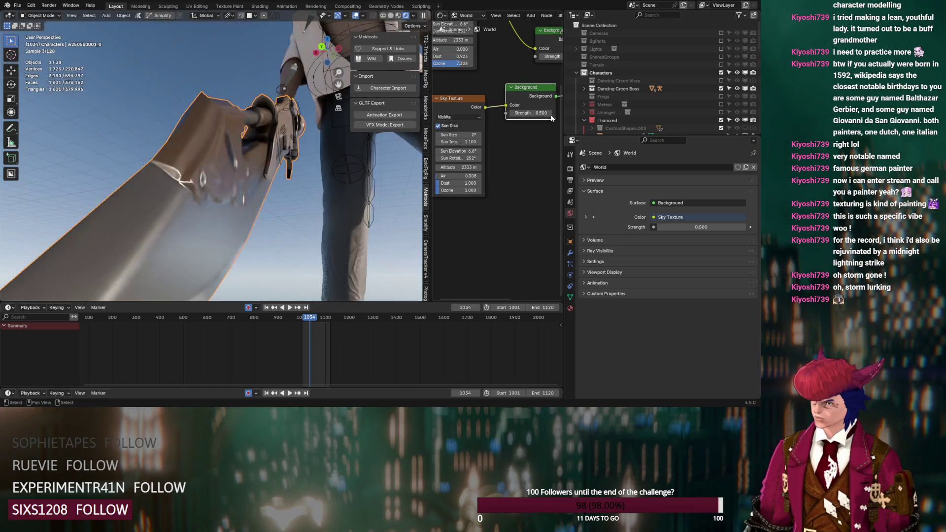
pyautogui.keyDown('ctrl'); pyautogui.scroll(2, 551, 115); pyautogui.keyUp('ctrl')
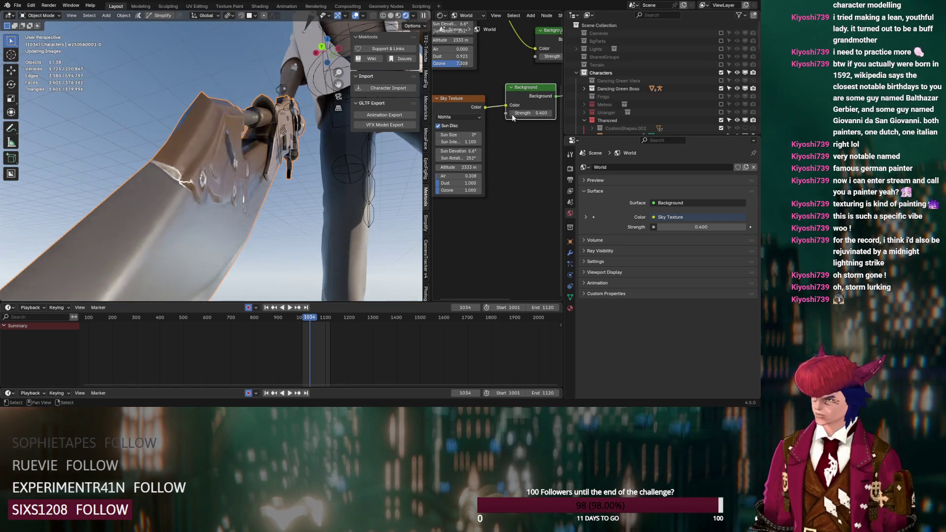
pyautogui.moveTo(512, 117); pyautogui.dragTo(512, 117)
# Brighten the sun and reposition it near 30° elevation and 229° rotation
pyautogui.moveTo(460, 141)
pyautogui.mouseDown()
pyautogui.moveTo(481, 141)
pyautogui.moveTo(465, 141)
pyautogui.moveTo(480, 152)
pyautogui.mouseUp()
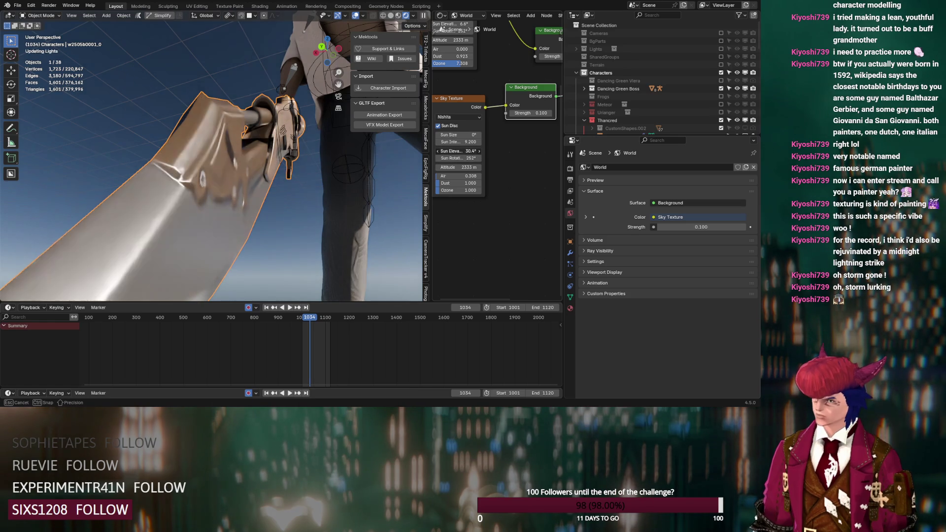
pyautogui.moveTo(454, 158)
pyautogui.mouseDown()
pyautogui.moveTo(428, 158)
pyautogui.moveTo(473, 158)
pyautogui.mouseUp()
pyautogui.moveTo(290, 205); pyautogui.dragTo(285, 204, button='middle')
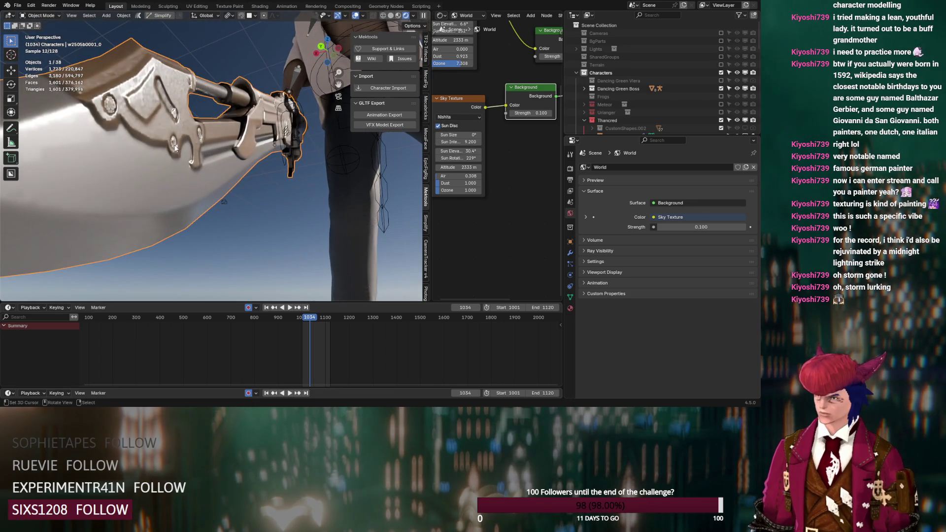
pyautogui.click(479, 35)
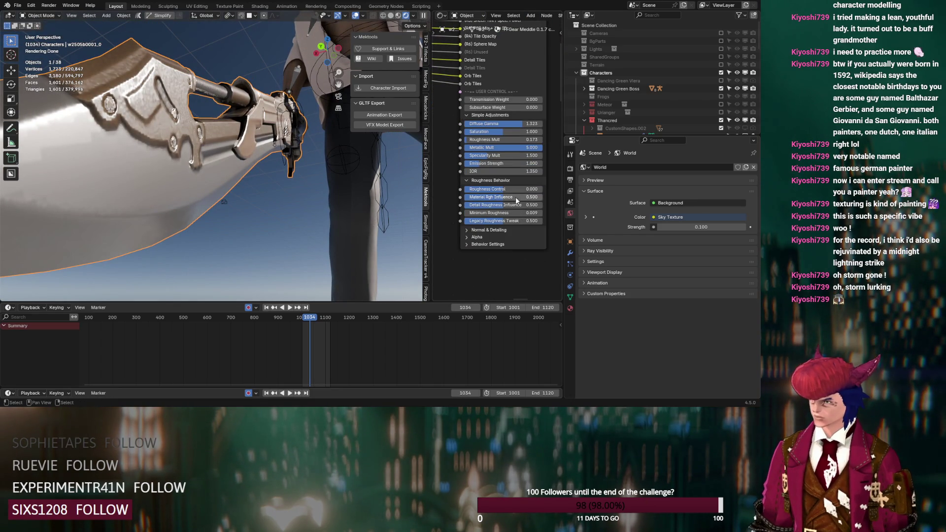
pyautogui.moveTo(513, 138); pyautogui.dragTo(488, 138)
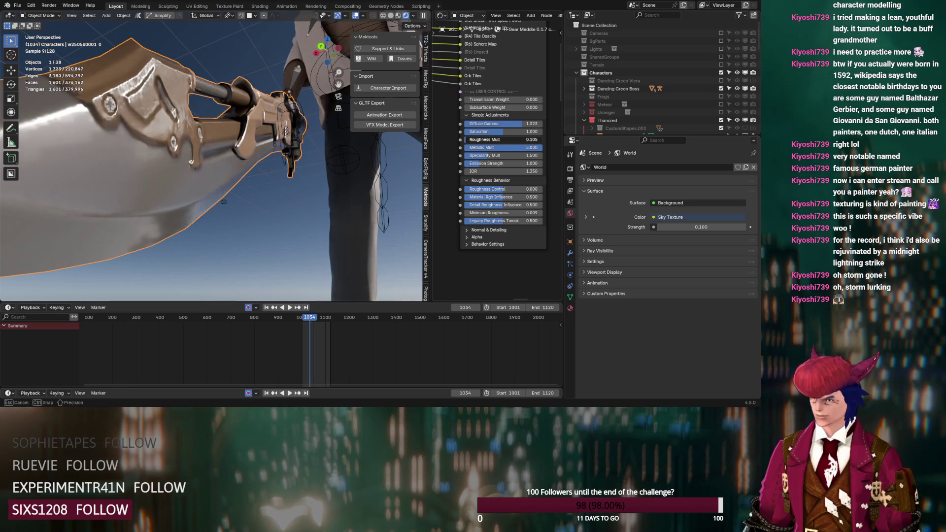
pyautogui.moveTo(487, 139); pyautogui.dragTo(477, 139)
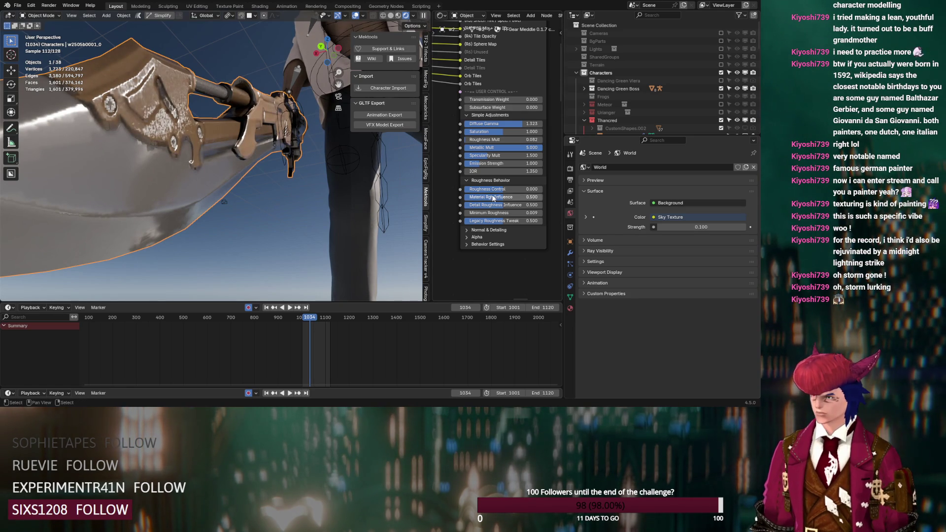
pyautogui.scroll(-5, 492, 198)
pyautogui.scroll(-5, 332, 184)
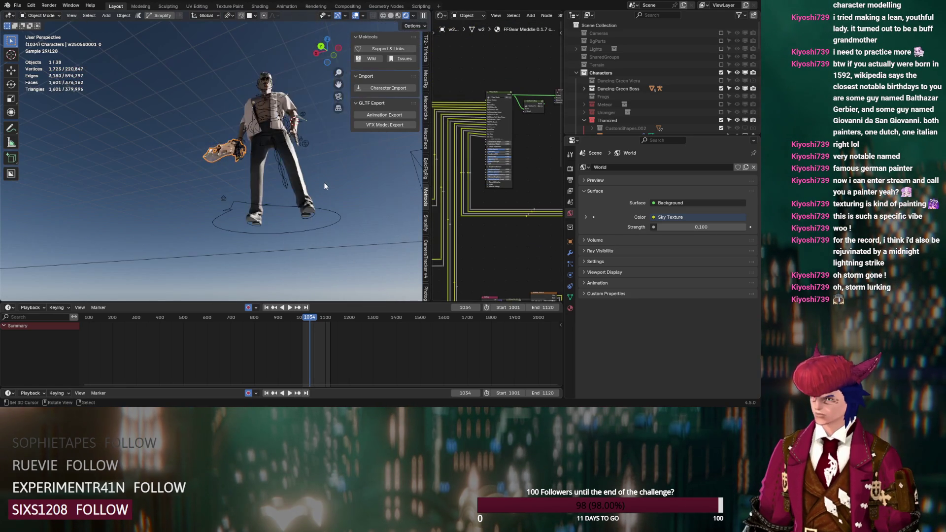
pyautogui.scroll(3, 324, 182)
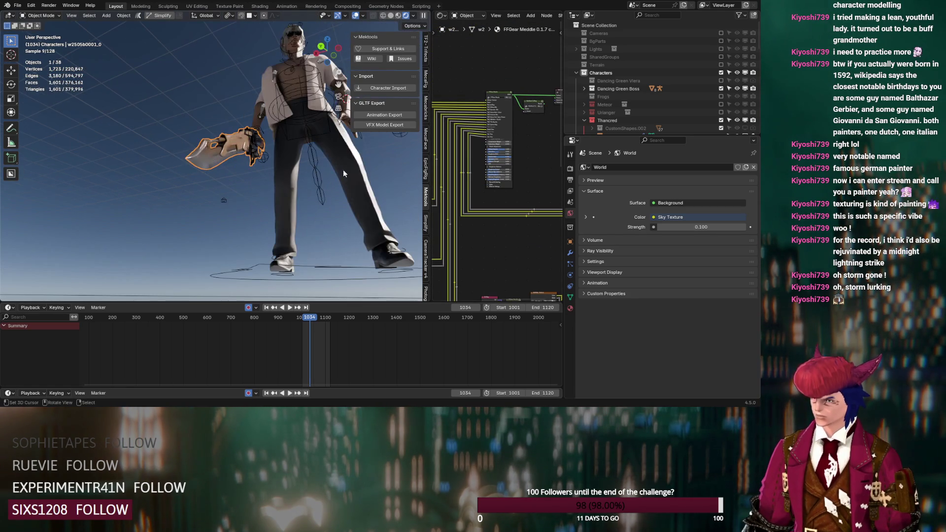
pyautogui.click(720, 55)
pyautogui.moveTo(286, 195)
pyautogui.mouseDown(button='middle')
pyautogui.moveTo(252, 215)
pyautogui.moveTo(182, 232)
pyautogui.mouseUp(button='middle')
pyautogui.scroll(4, 203, 211)
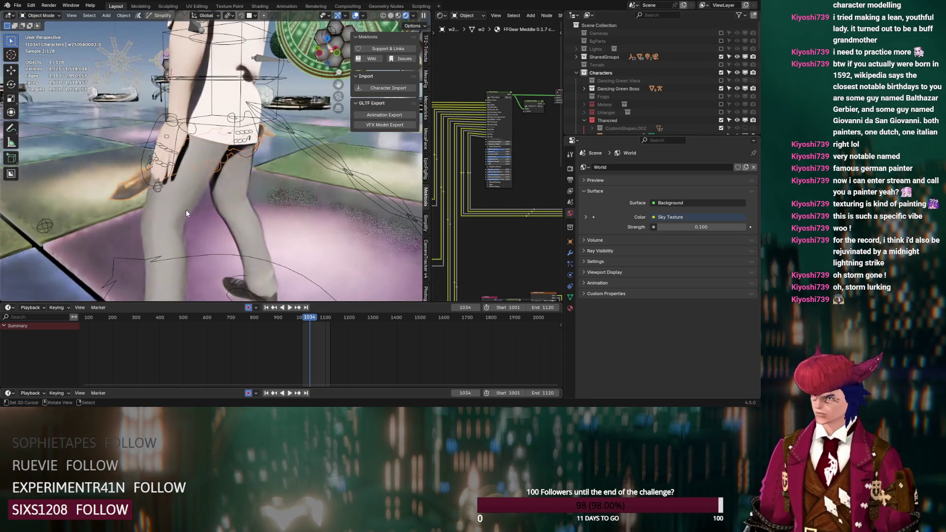
pyautogui.scroll(-5, 187, 210)
pyautogui.scroll(-3, 188, 207)
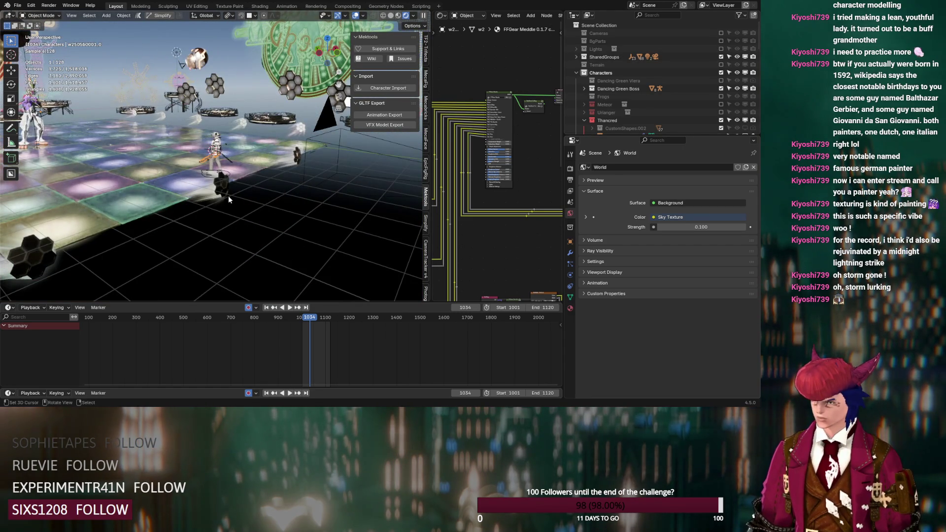
pyautogui.click(222, 183)
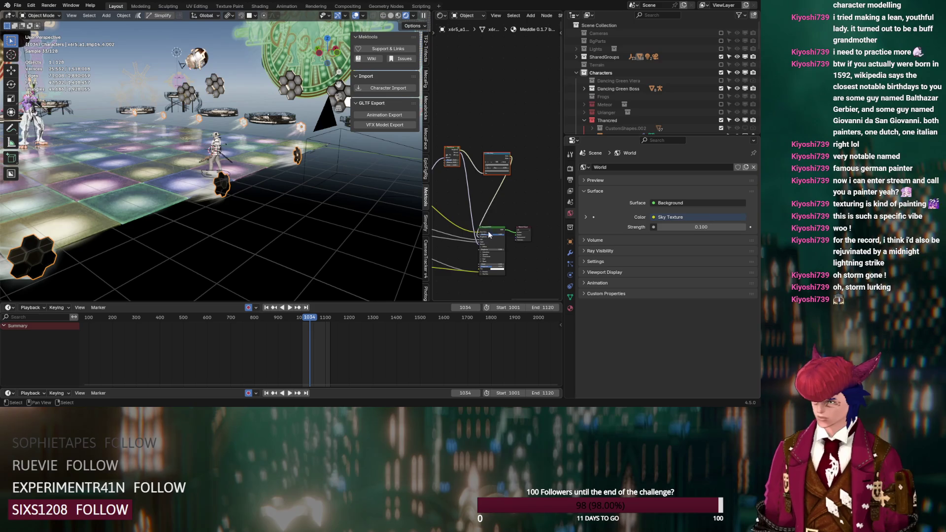
pyautogui.scroll(1, 473, 214)
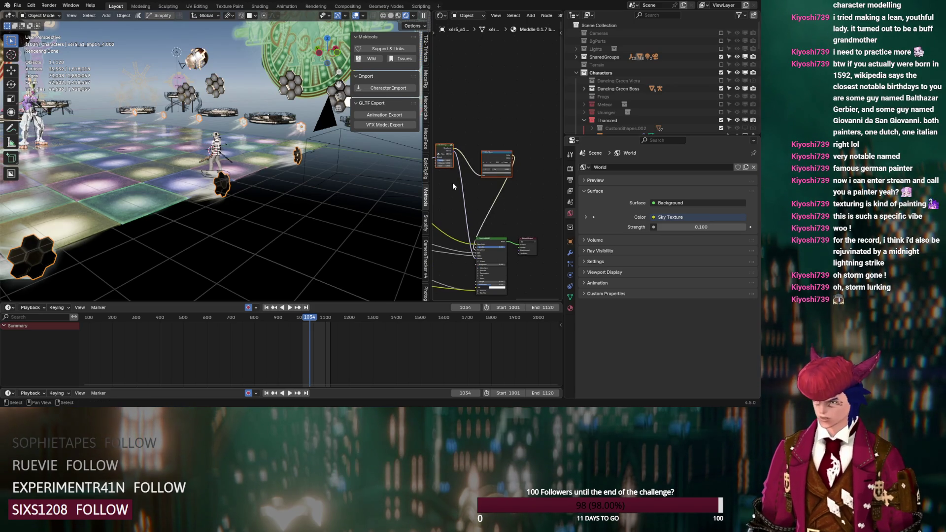
pyautogui.click(721, 57)
pyautogui.scroll(5, 262, 163)
pyautogui.moveTo(261, 170)
pyautogui.mouseDown(button='middle')
pyautogui.moveTo(291, 154)
pyautogui.moveTo(215, 190)
pyautogui.mouseUp(button='middle')
pyautogui.moveTo(218, 192); pyautogui.dragTo(235, 188, button='middle')
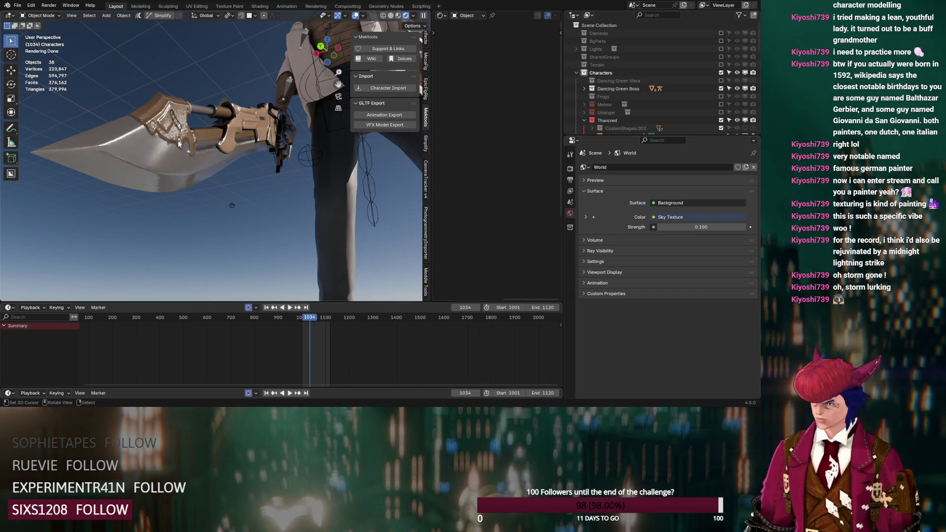
# Paste the Color Ramp and NodeGroup into the sword's material and wire the ramp into the FFGear shader
pyautogui.click(185, 145)
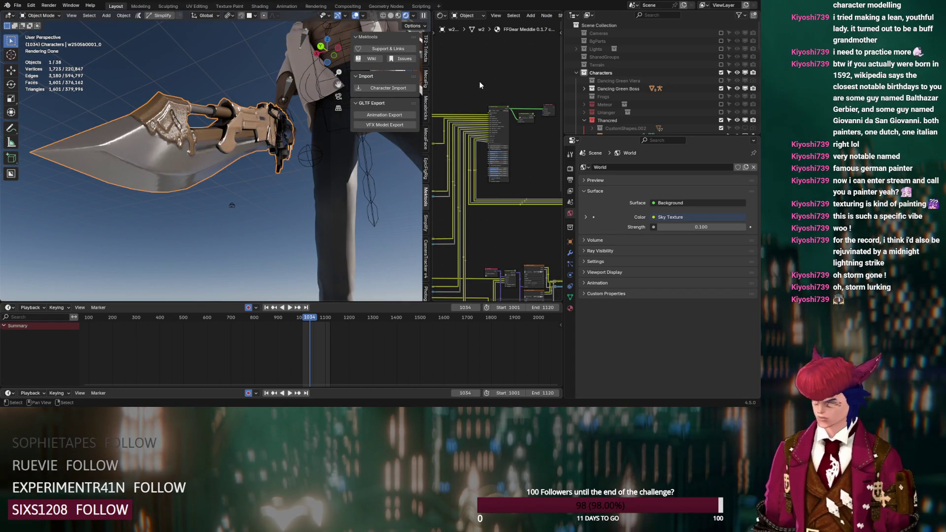
pyautogui.hotkey('ctrl', 'v')
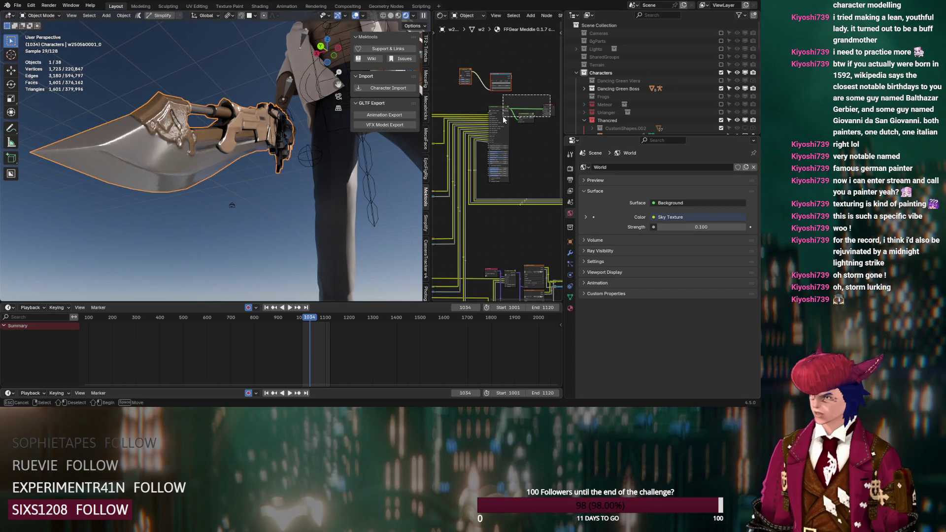
pyautogui.moveTo(503, 112)
pyautogui.mouseDown()
pyautogui.moveTo(539, 106)
pyautogui.moveTo(508, 77)
pyautogui.mouseUp()
pyautogui.scroll(1, 508, 78)
pyautogui.scroll(1, 509, 77)
pyautogui.scroll(1, 497, 77)
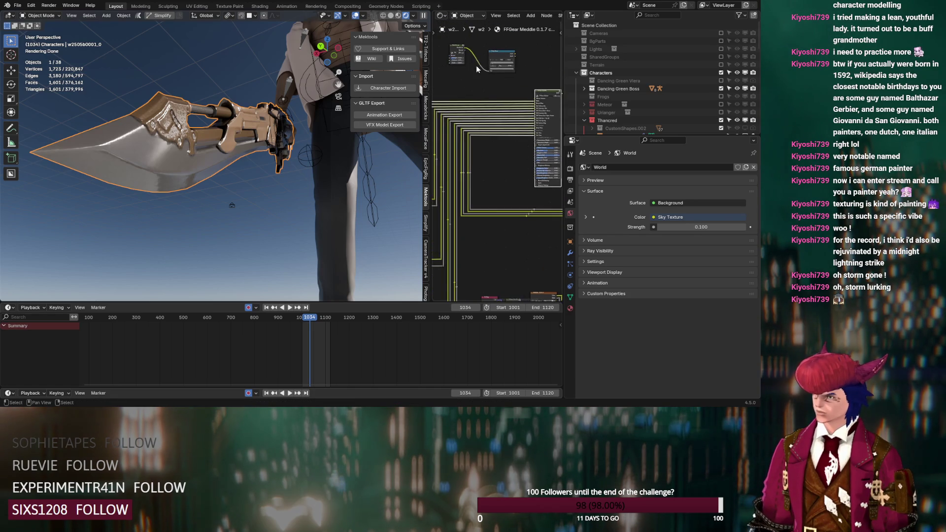
pyautogui.scroll(1, 488, 75)
pyautogui.scroll(1, 481, 125)
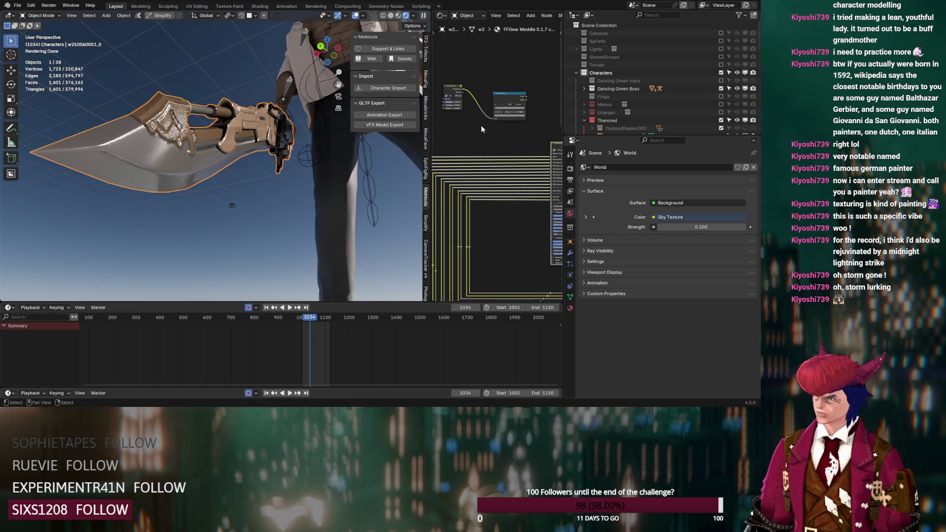
pyautogui.keyDown('ctrl'); pyautogui.keyDown('shift'); pyautogui.click(516, 100); pyautogui.keyUp('shift'); pyautogui.keyUp('ctrl')
pyautogui.scroll(2, 252, 157)
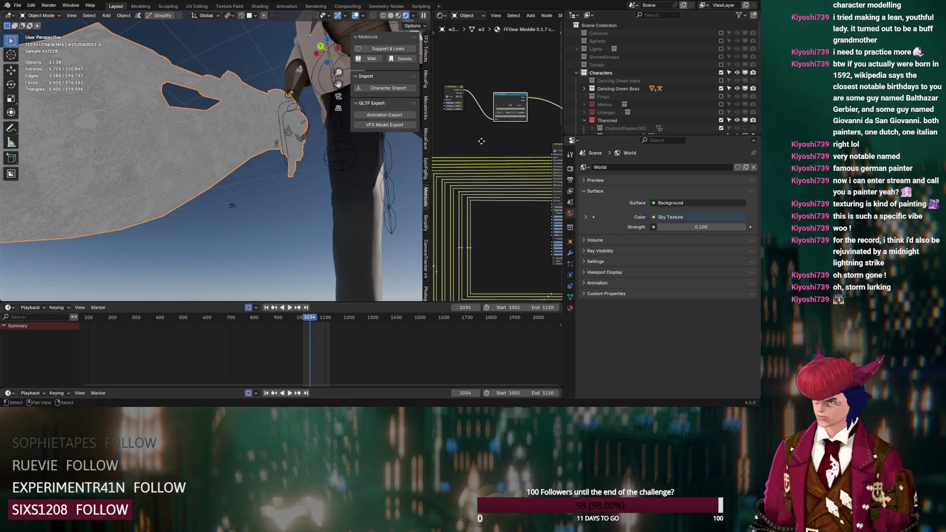
pyautogui.scroll(1, 496, 167)
pyautogui.scroll(1, 504, 160)
pyautogui.scroll(1, 513, 160)
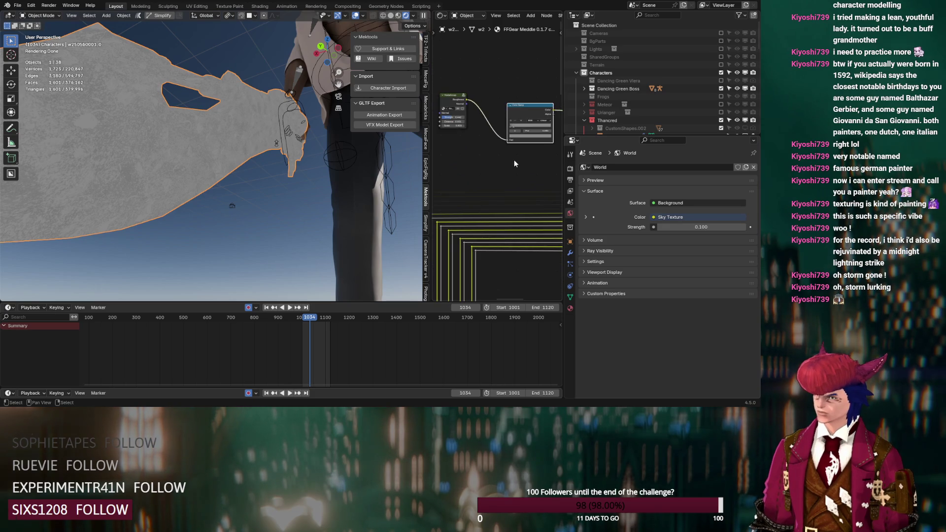
pyautogui.scroll(-3, 513, 160)
pyautogui.moveTo(494, 109); pyautogui.dragTo(519, 255)
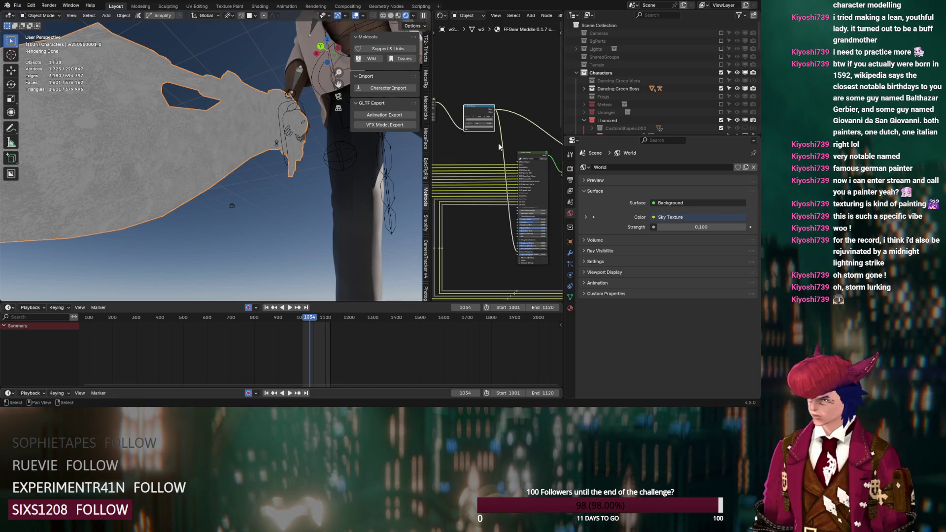
# Retune the ramp: lighten one grey stop, darken the other to black, and slide the light stop right
pyautogui.moveTo(472, 144); pyautogui.dragTo(497, 193, button='middle')
pyautogui.scroll(4, 498, 196)
pyautogui.click(490, 202)
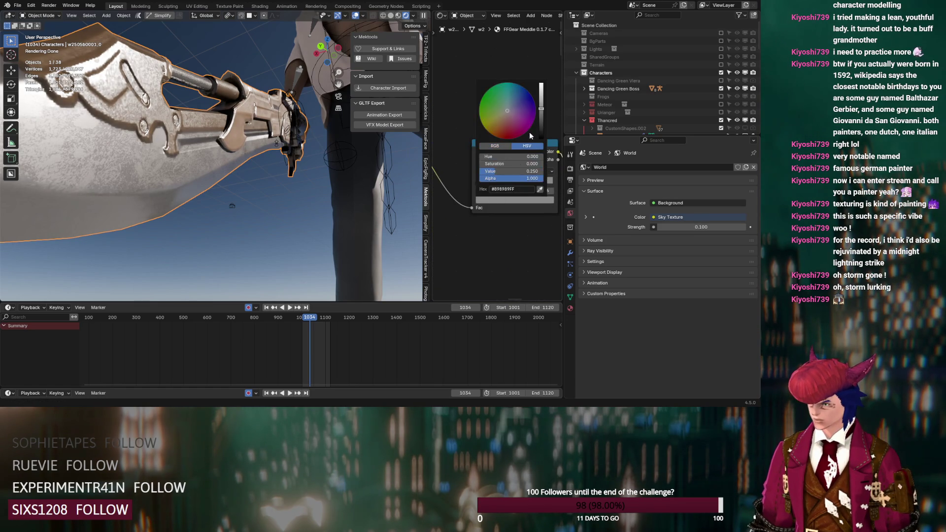
pyautogui.moveTo(510, 171); pyautogui.dragTo(526, 170)
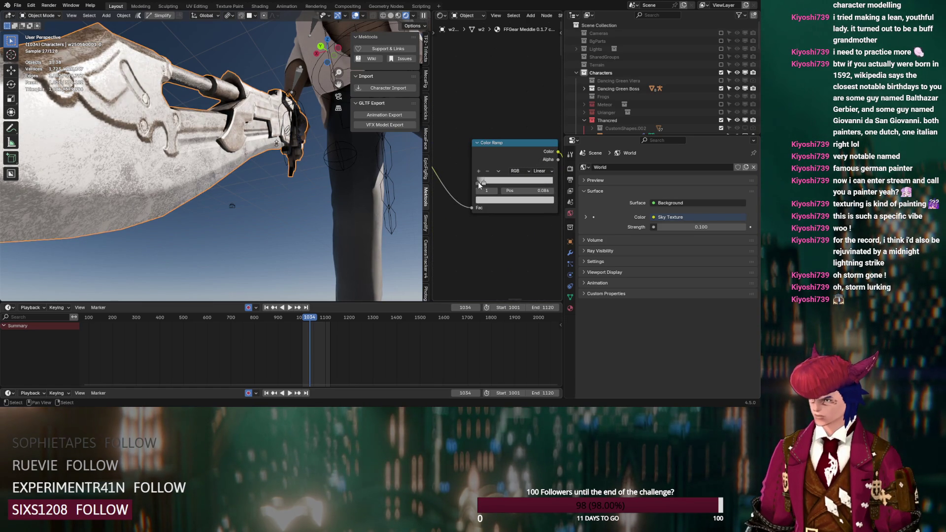
pyautogui.click(503, 201)
pyautogui.moveTo(539, 117); pyautogui.dragTo(541, 139)
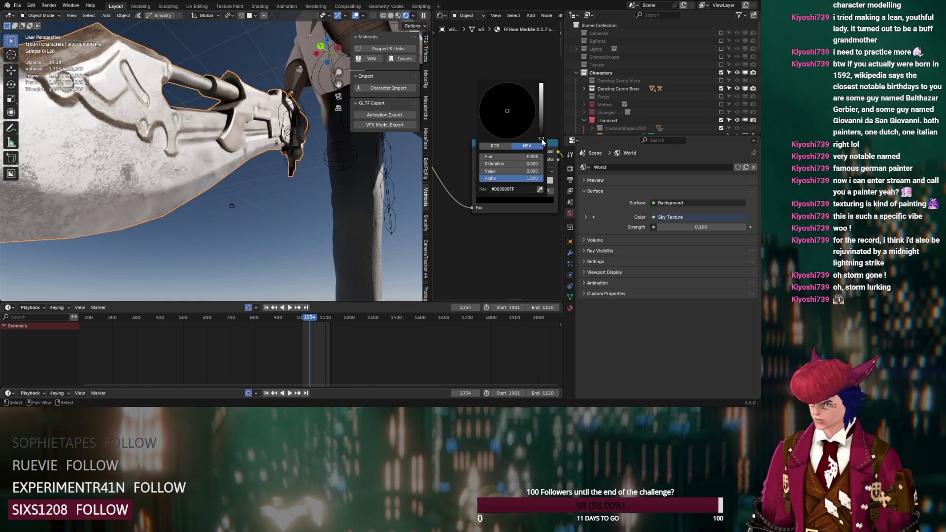
pyautogui.click(503, 183)
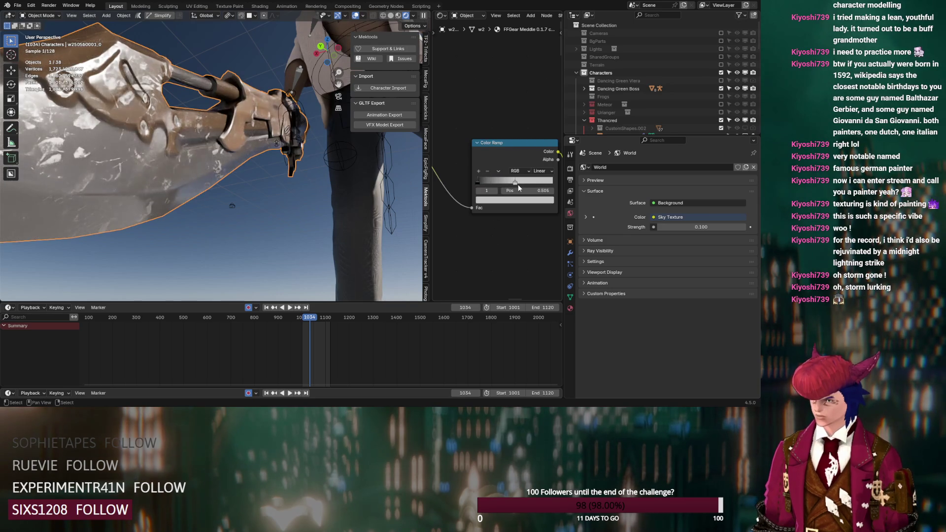
pyautogui.moveTo(503, 184); pyautogui.dragTo(531, 184)
# Lower the NodeGroup Scale to 2.9 and preview its Normal output on the sword
pyautogui.moveTo(548, 189); pyautogui.dragTo(508, 203, button='middle')
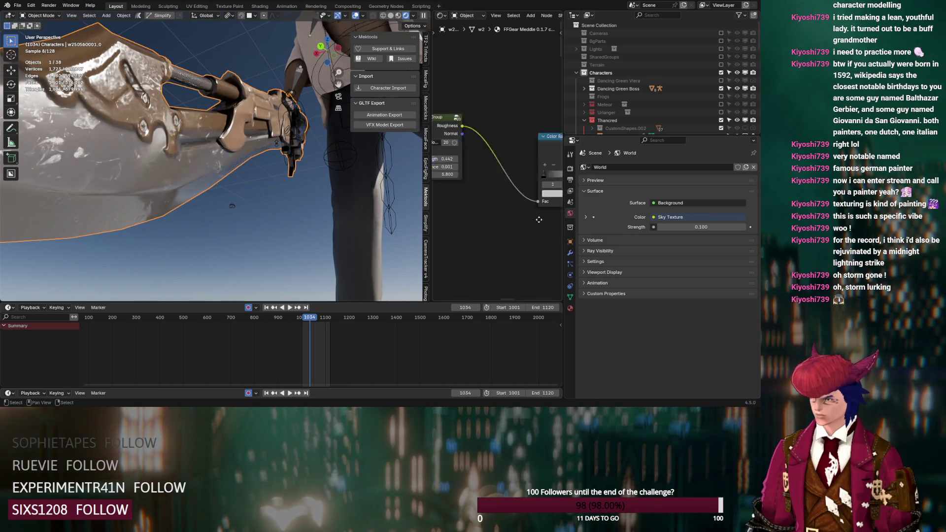
pyautogui.moveTo(479, 170)
pyautogui.mouseDown()
pyautogui.moveTo(444, 170)
pyautogui.moveTo(479, 170)
pyautogui.mouseUp()
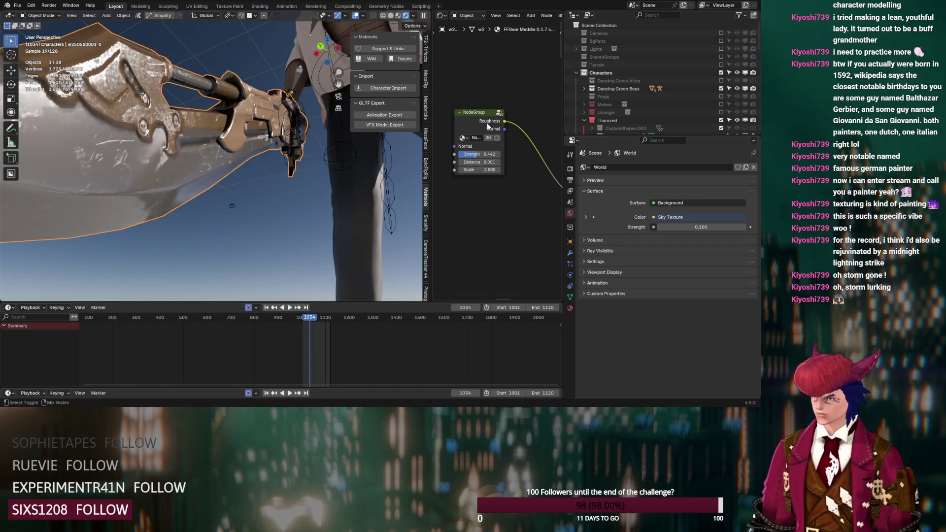
pyautogui.keyDown('ctrl'); pyautogui.keyDown('shift'); pyautogui.click(487, 123); pyautogui.keyUp('shift'); pyautogui.keyUp('ctrl')
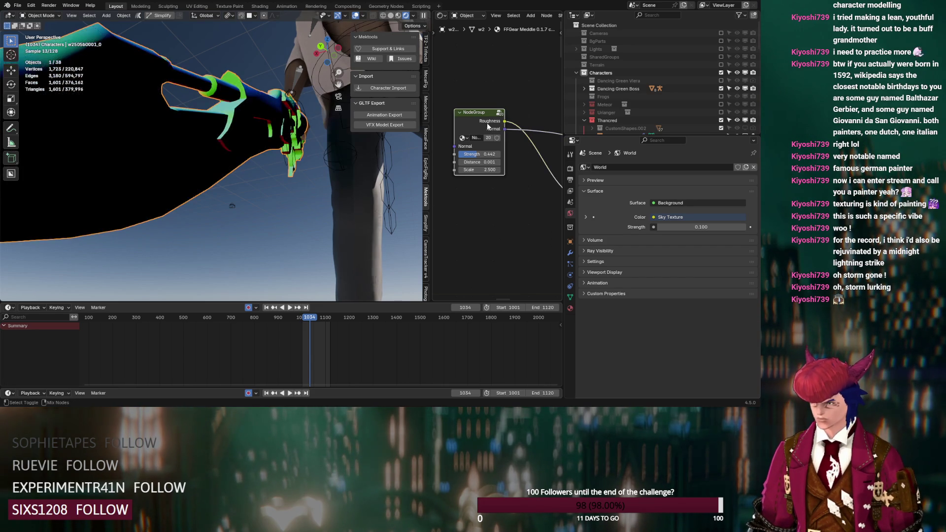
pyautogui.scroll(-3, 487, 123)
pyautogui.moveTo(506, 195)
pyautogui.mouseDown(button='middle')
pyautogui.moveTo(501, 135)
pyautogui.moveTo(473, 117)
pyautogui.mouseUp(button='middle')
pyautogui.keyDown('ctrl'); pyautogui.keyDown('shift'); pyautogui.click(500, 134); pyautogui.keyUp('shift'); pyautogui.keyUp('ctrl')
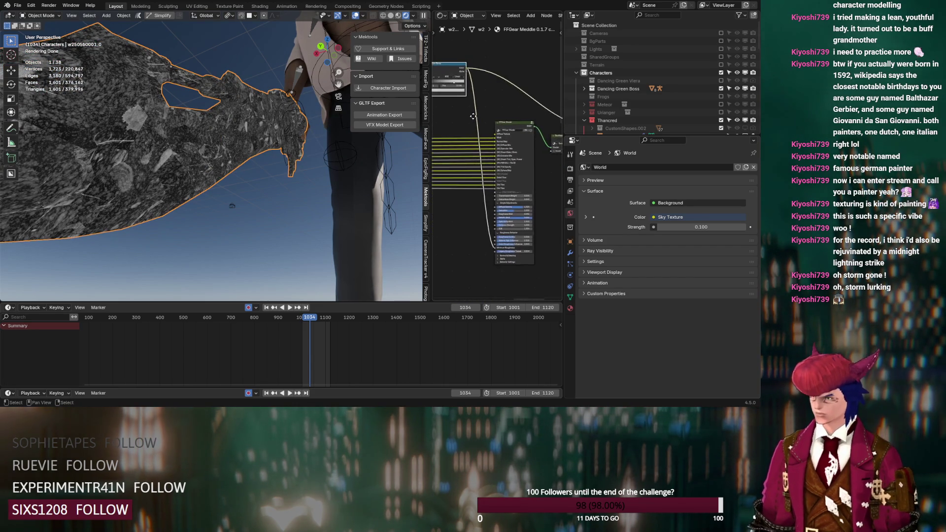
pyautogui.scroll(1, 479, 144)
pyautogui.scroll(1, 486, 172)
pyautogui.scroll(2, 493, 223)
pyautogui.moveTo(518, 141)
pyautogui.mouseDown(button='middle')
pyautogui.moveTo(546, 135)
pyautogui.moveTo(537, 143)
pyautogui.mouseUp(button='middle')
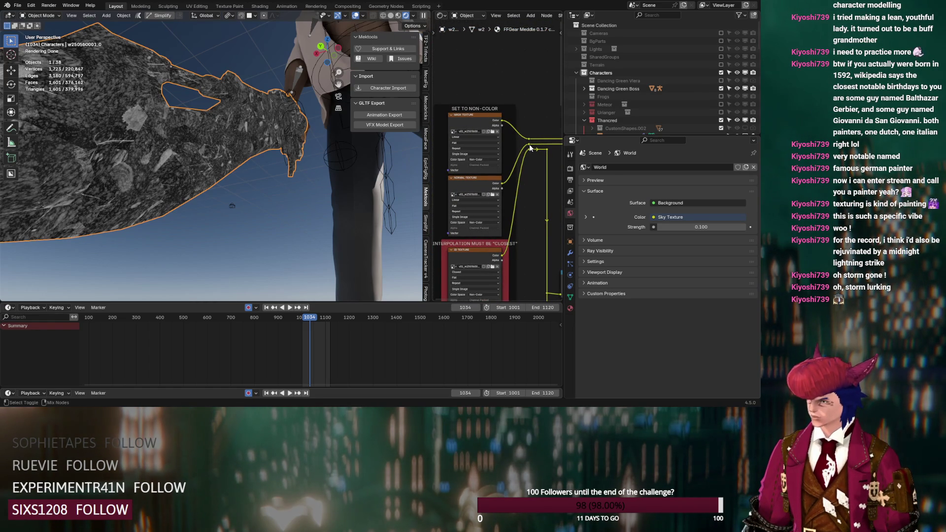
pyautogui.moveTo(544, 158); pyautogui.dragTo(547, 147, button='middle')
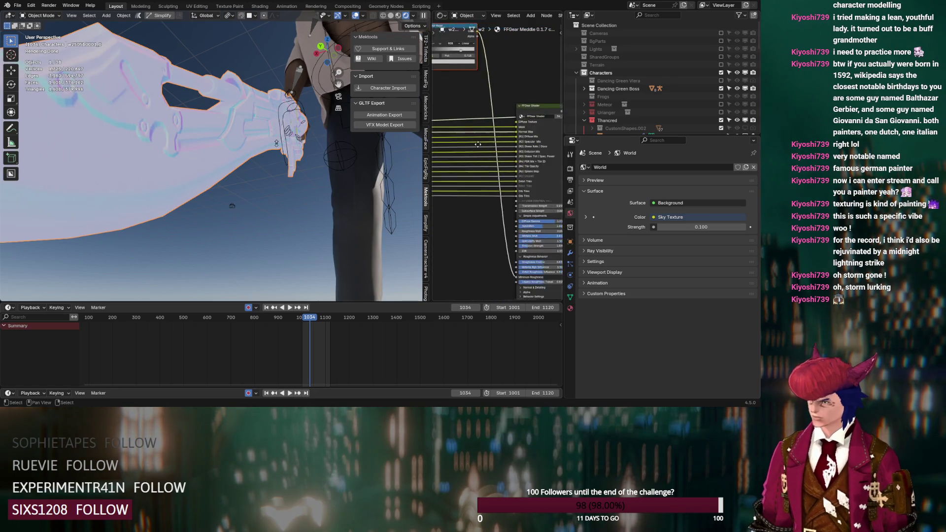
pyautogui.keyDown('shift'); pyautogui.scroll(-5, 486, 217); pyautogui.keyUp('shift')
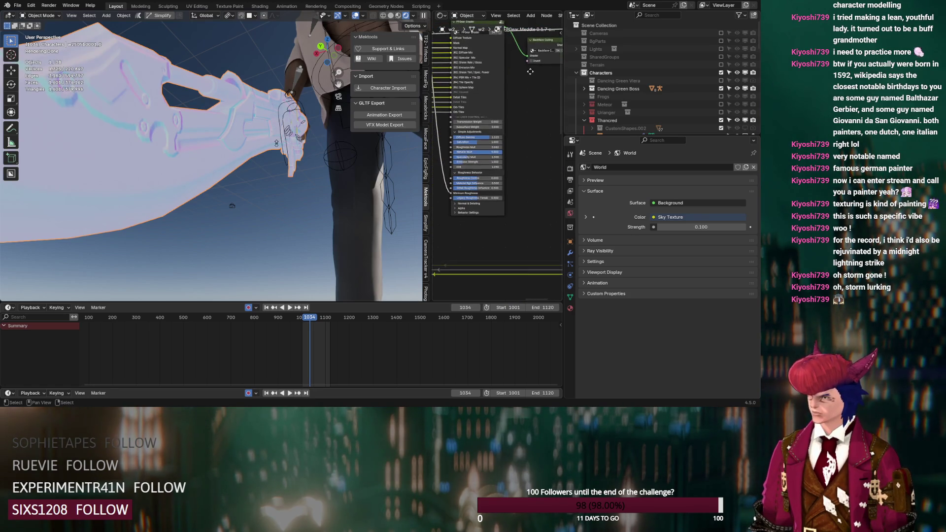
pyautogui.click(455, 204)
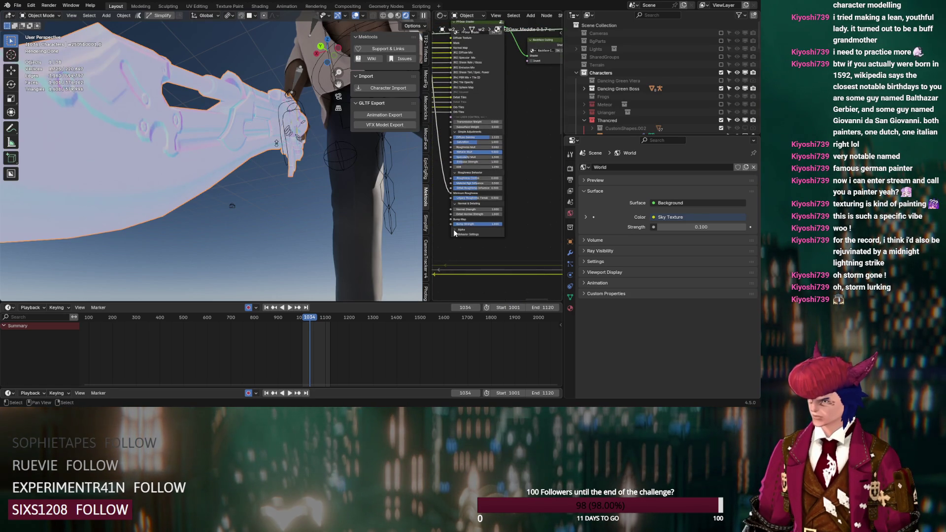
pyautogui.moveTo(465, 239); pyautogui.dragTo(542, 249, button='middle')
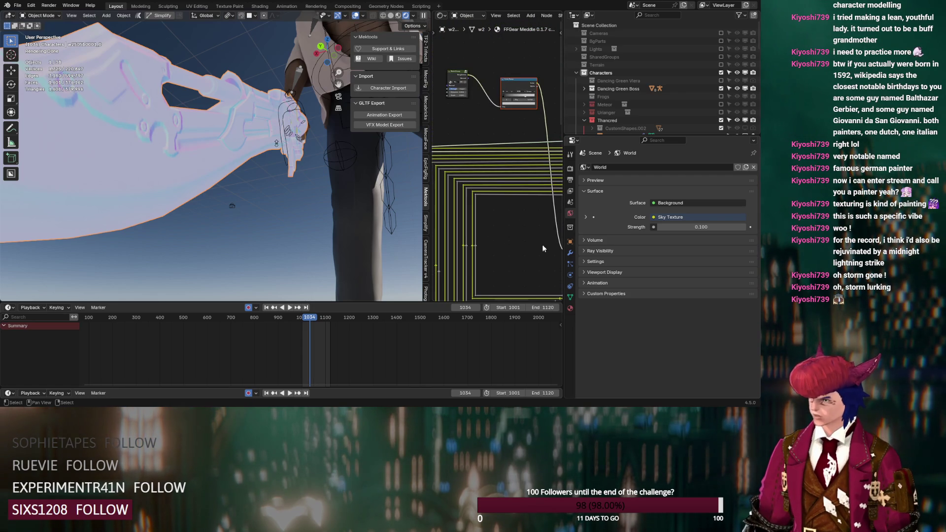
pyautogui.keyDown('ctrl'); pyautogui.keyDown('shift'); pyautogui.click(460, 74); pyautogui.keyUp('shift'); pyautogui.keyUp('ctrl')
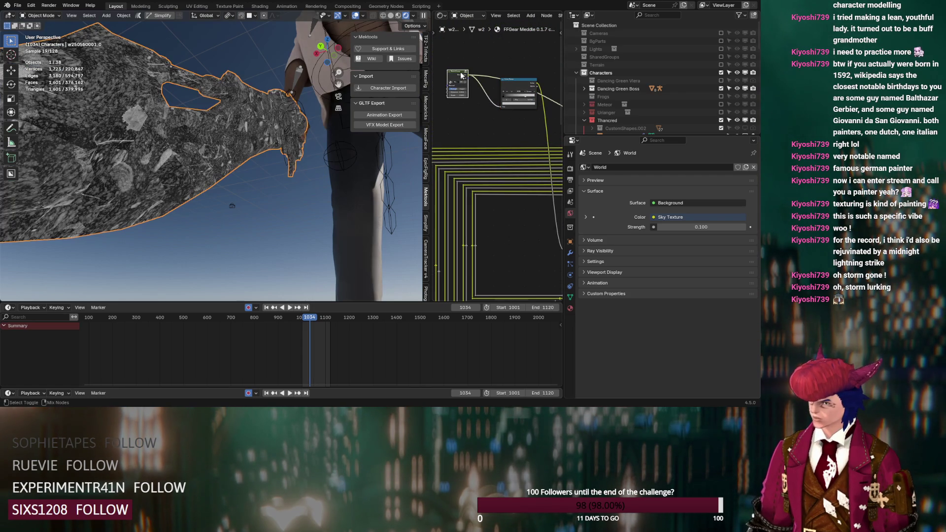
pyautogui.keyDown('ctrl'); pyautogui.keyDown('shift'); pyautogui.click(460, 73); pyautogui.keyUp('shift'); pyautogui.keyUp('ctrl')
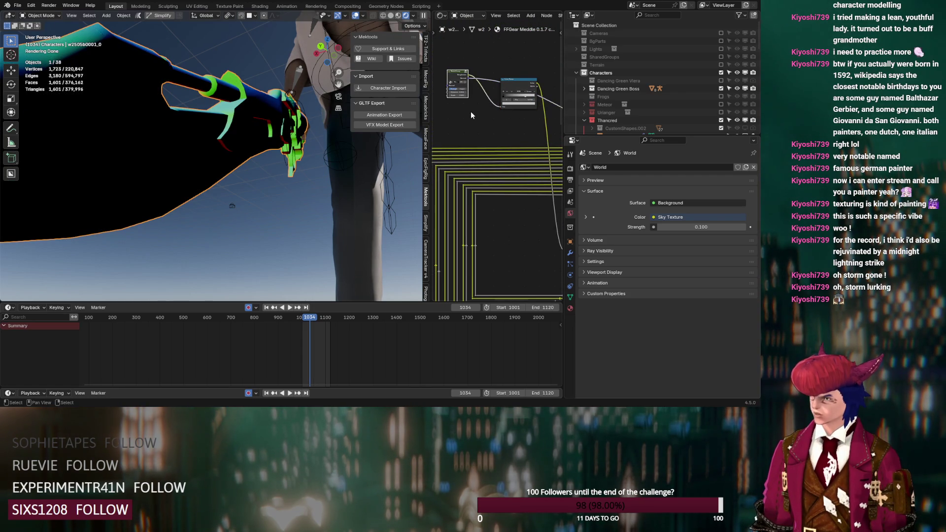
pyautogui.moveTo(489, 130)
pyautogui.mouseDown(button='middle')
pyautogui.moveTo(445, 104)
pyautogui.moveTo(528, 160)
pyautogui.mouseUp(button='middle')
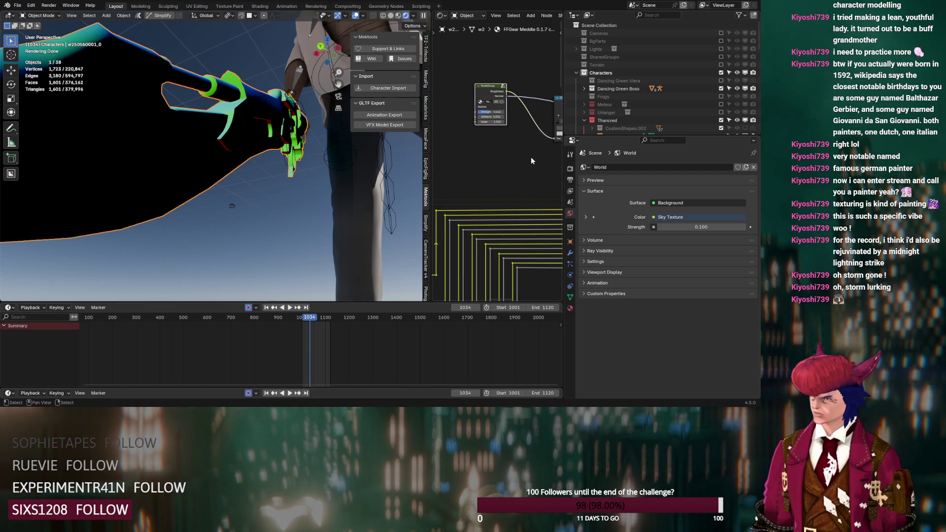
pyautogui.keyDown('shift'); pyautogui.scroll(-3, 528, 160); pyautogui.keyUp('shift')
pyautogui.keyDown('shift'); pyautogui.scroll(-3, 496, 147); pyautogui.keyUp('shift')
pyautogui.keyDown('shift'); pyautogui.scroll(-3, 526, 203); pyautogui.keyUp('shift')
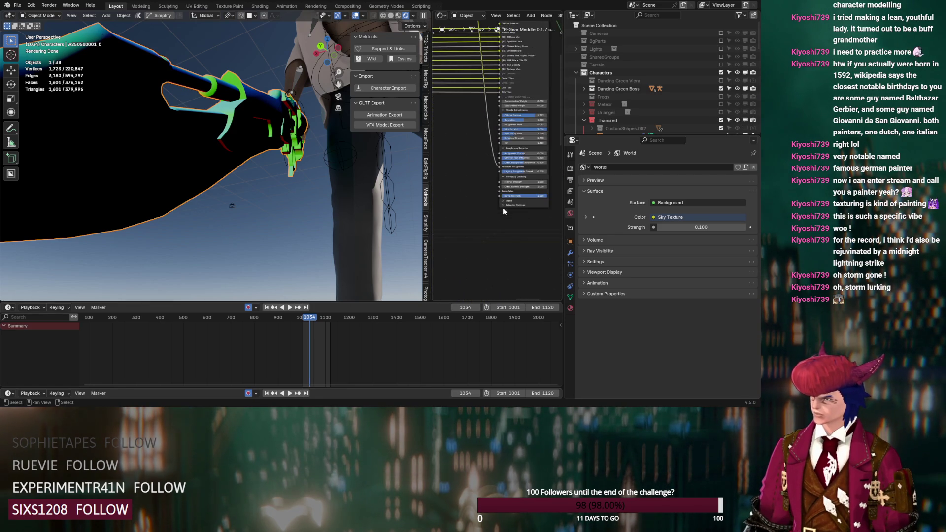
pyautogui.keyDown('shift'); pyautogui.scroll(-3, 502, 205); pyautogui.keyUp('shift')
pyautogui.moveTo(525, 201)
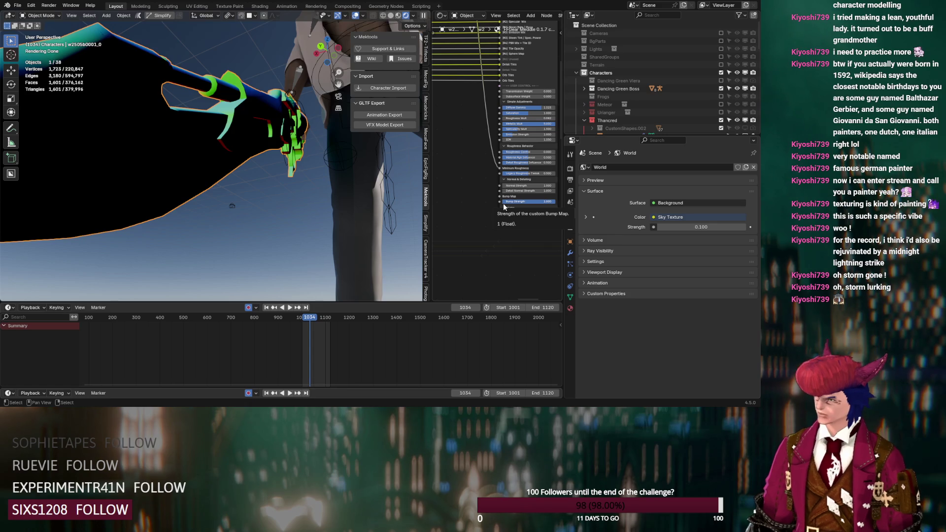
pyautogui.scroll(-2, 495, 170)
pyautogui.scroll(-2, 511, 119)
# Inspect the bump detail node group's internals, stepping through nested groups and back to the shader level
pyautogui.click(514, 101)
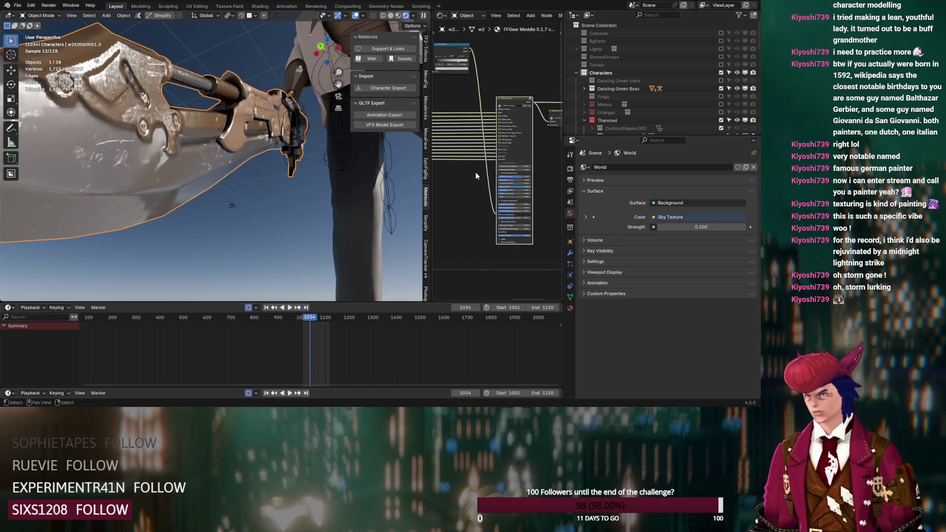
pyautogui.moveTo(245, 187); pyautogui.dragTo(244, 184, button='middle')
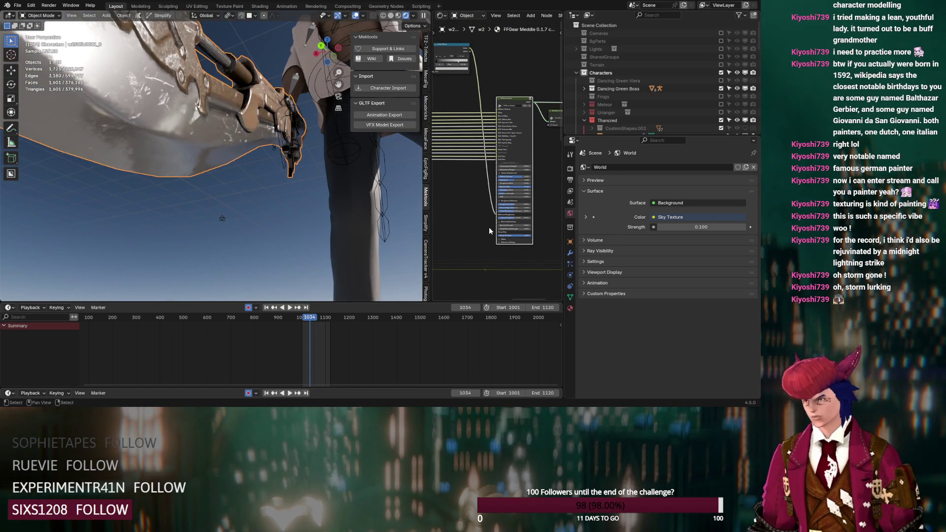
pyautogui.scroll(-1, 490, 232)
pyautogui.moveTo(489, 231)
pyautogui.mouseDown(button='middle')
pyautogui.moveTo(509, 235)
pyautogui.moveTo(479, 101)
pyautogui.mouseUp(button='middle')
pyautogui.scroll(3, 509, 235)
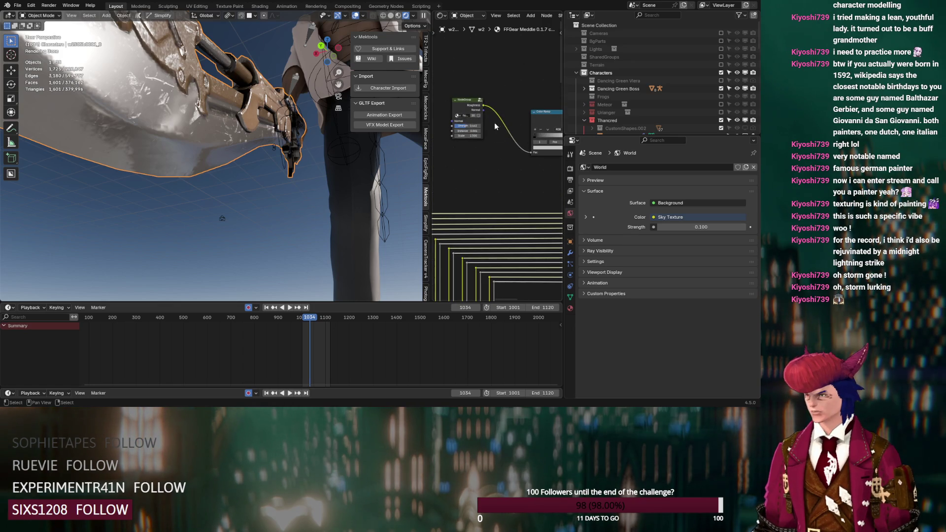
pyautogui.click(480, 101)
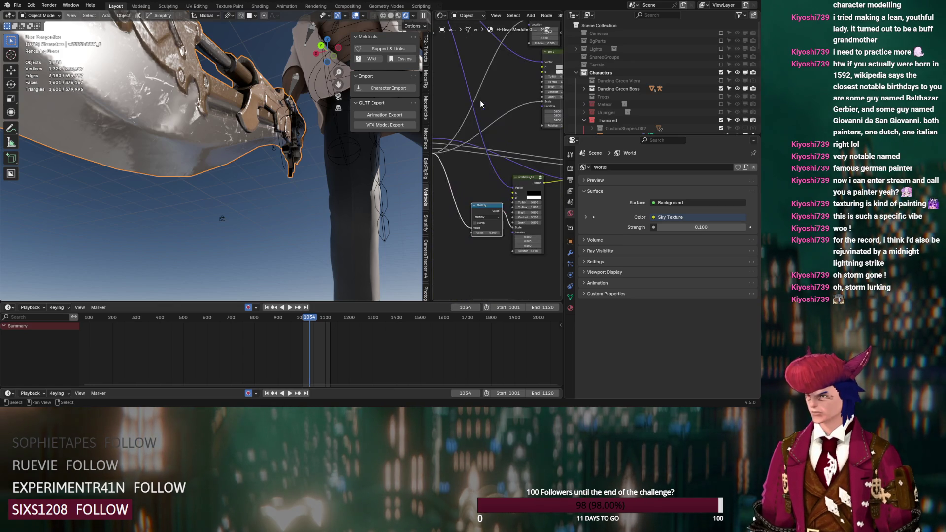
pyautogui.click(524, 178)
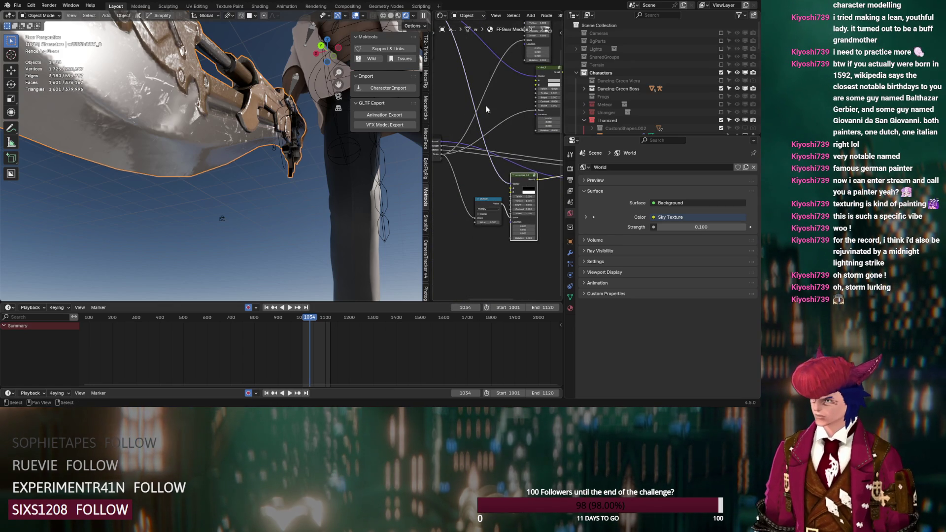
pyautogui.press('Tab')
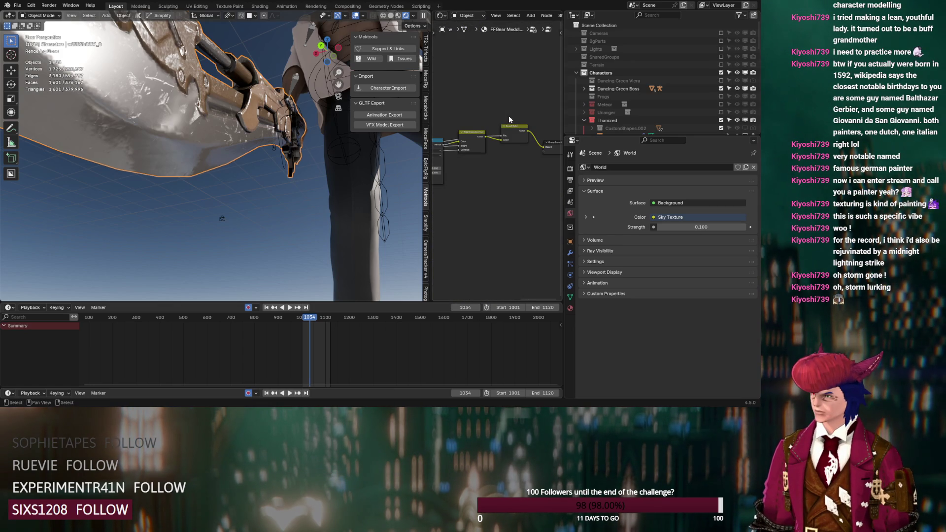
pyautogui.press('Tab')
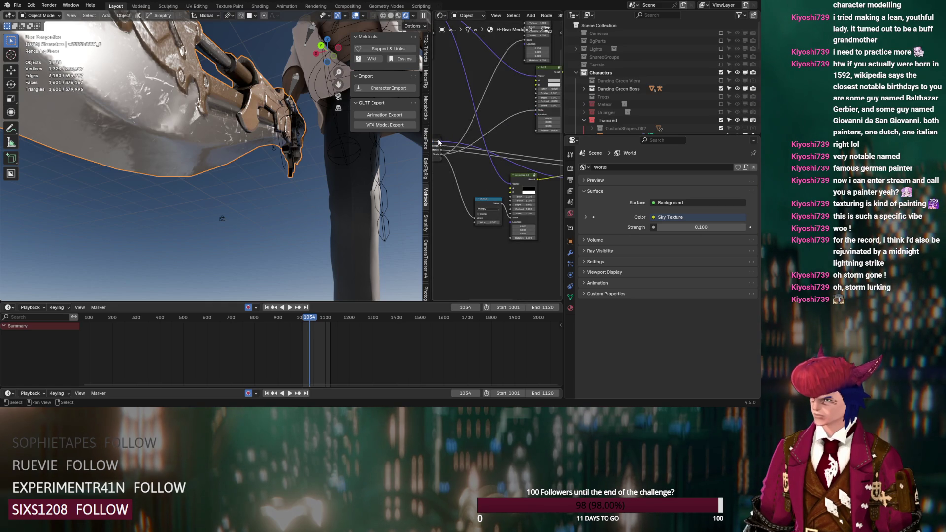
pyautogui.press('Tab')
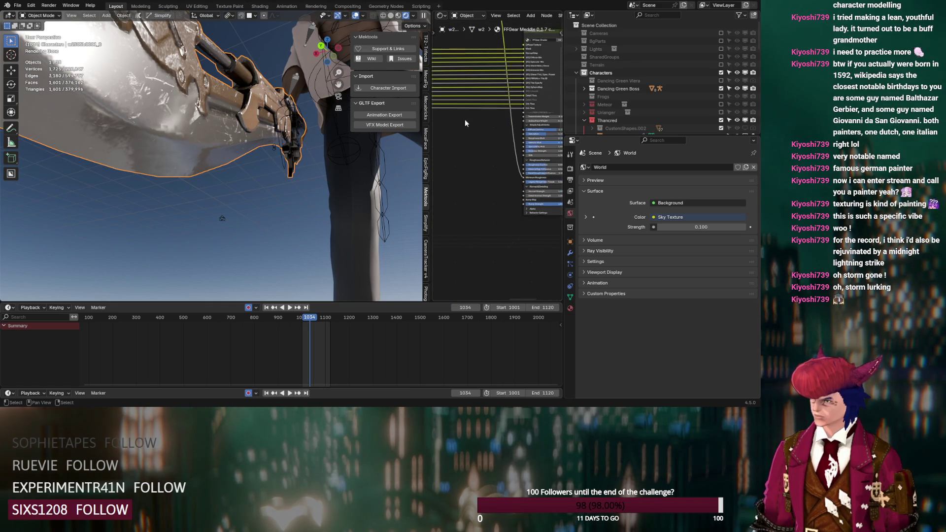
# Add the scratches_2.0 node group and connect its Result output to Bump Strength
pyautogui.hotkey('ctrl', 'v')
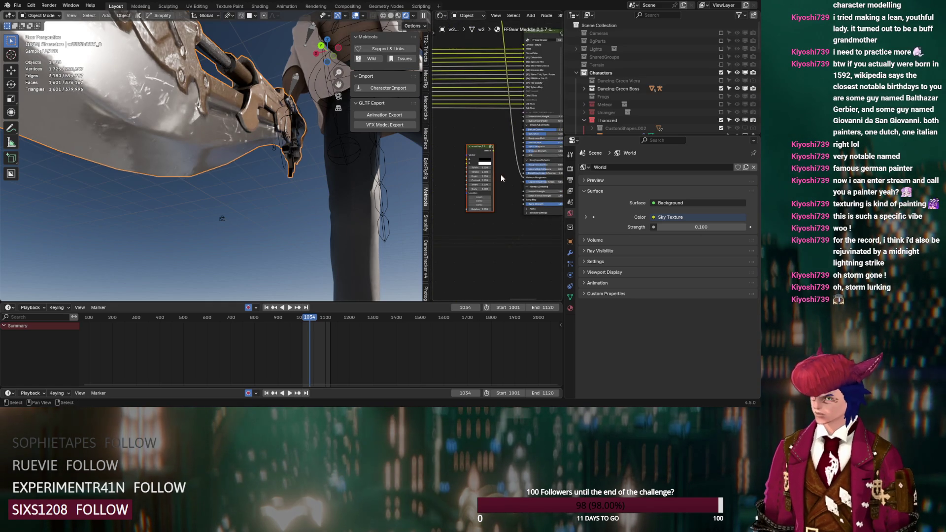
pyautogui.scroll(2, 500, 175)
pyautogui.press('g')
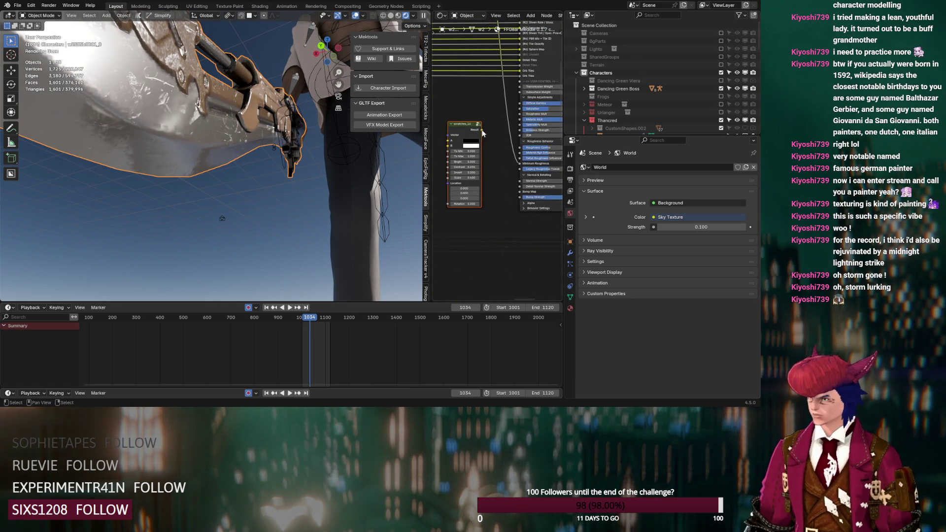
pyautogui.moveTo(480, 129)
pyautogui.mouseDown()
pyautogui.moveTo(521, 194)
pyautogui.moveTo(507, 197)
pyautogui.mouseUp()
pyautogui.scroll(2, 506, 198)
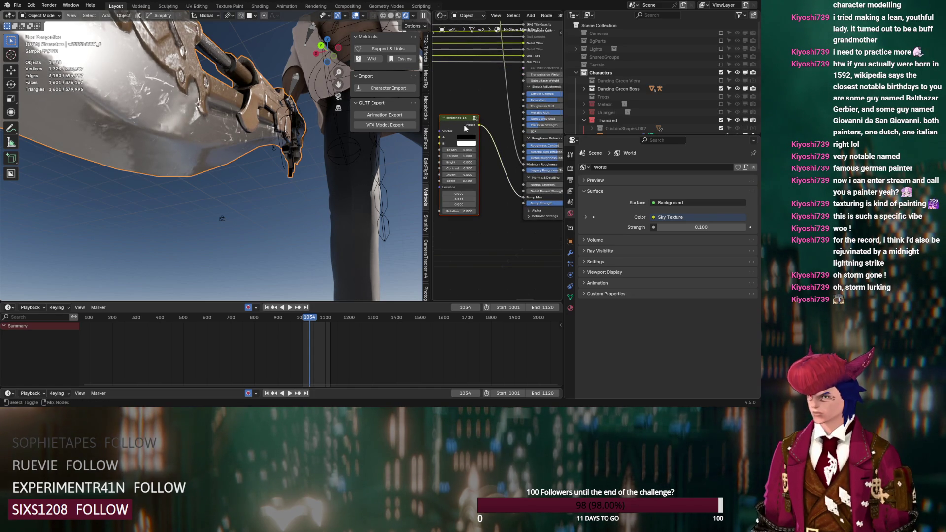
pyautogui.moveTo(463, 124); pyautogui.dragTo(506, 135, button='middle')
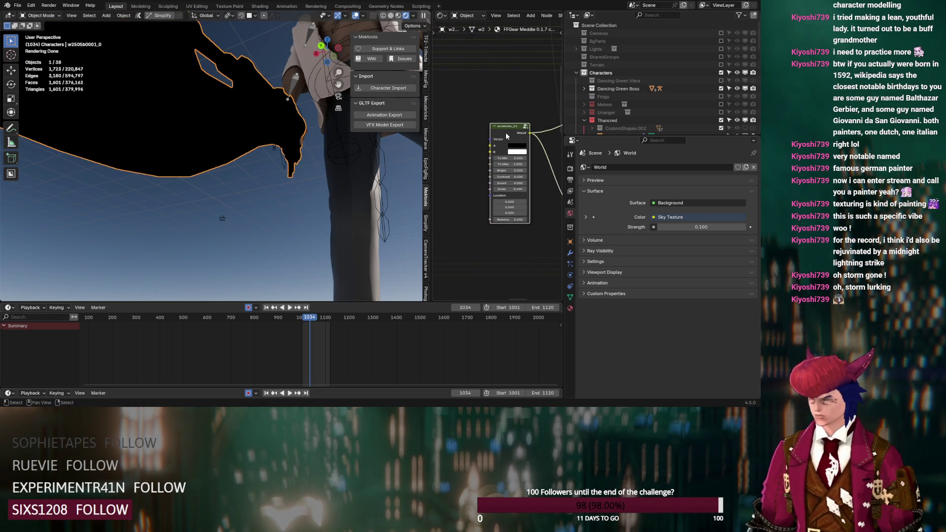
pyautogui.scroll(-3, 506, 136)
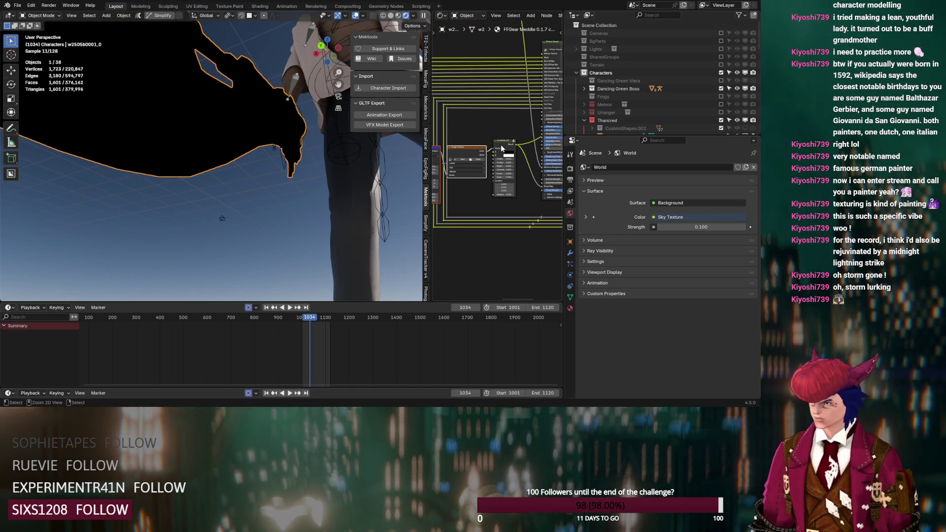
# Move the Texture Coordinate, Mapping and Image Texture nodes below the scratches group and relink the texture chain
pyautogui.moveTo(499, 148); pyautogui.dragTo(511, 138, button='middle')
pyautogui.moveTo(508, 148); pyautogui.dragTo(517, 235)
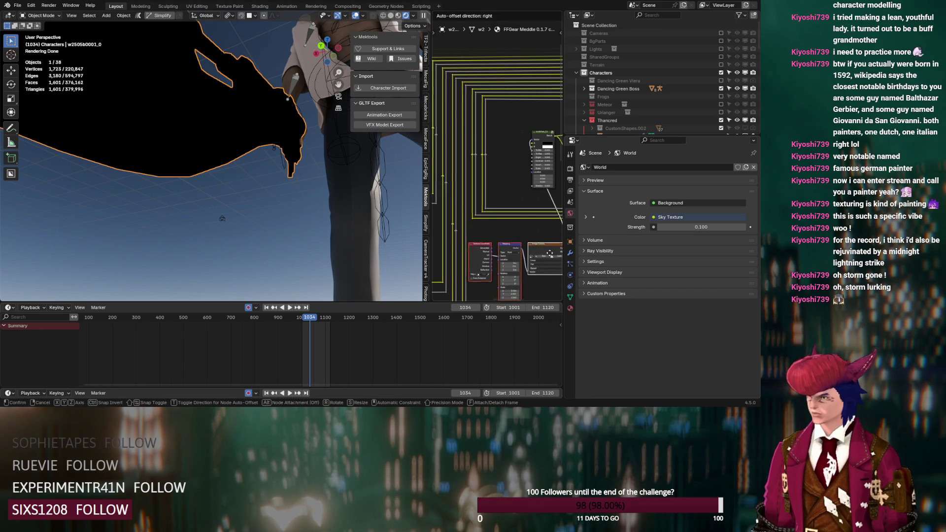
pyautogui.scroll(1, 517, 236)
pyautogui.press('x')
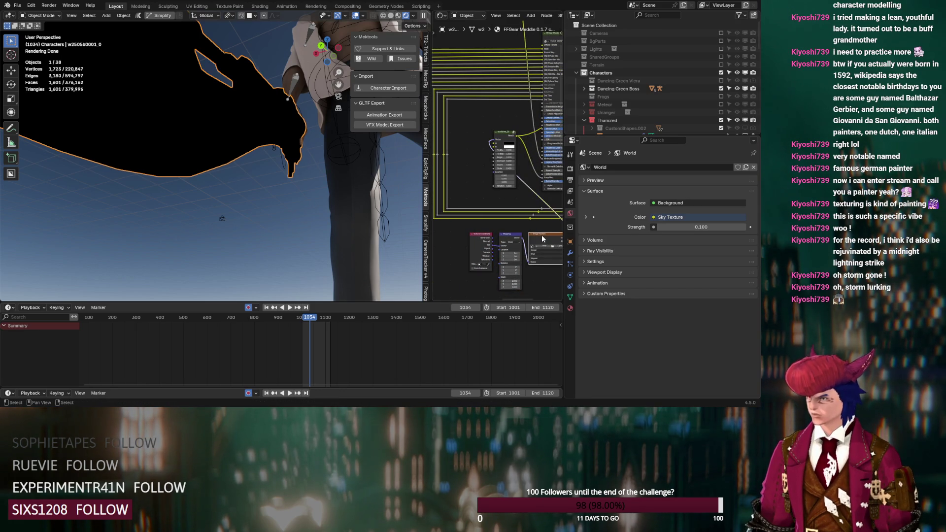
pyautogui.moveTo(544, 212); pyautogui.dragTo(525, 226)
pyautogui.moveTo(495, 142); pyautogui.dragTo(494, 140)
pyautogui.scroll(5, 468, 133)
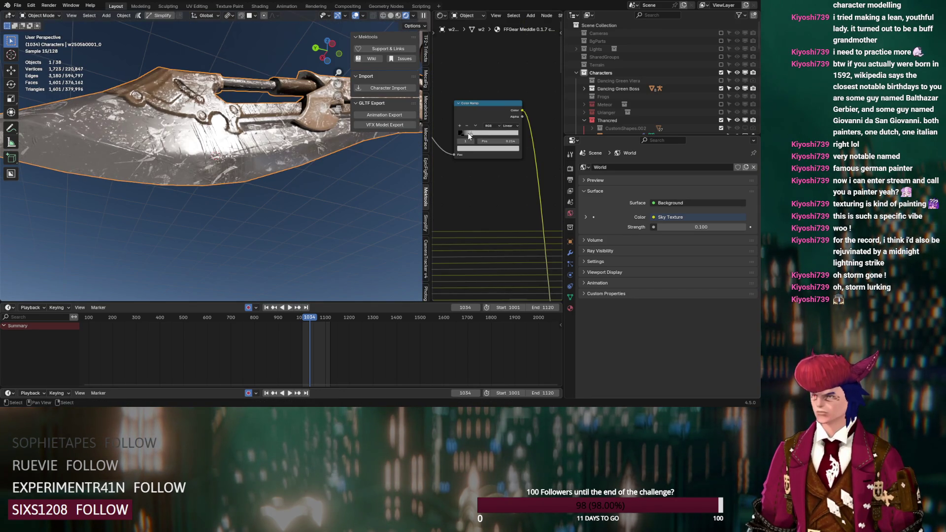
# Slide the Color Ramp's second stop to about 0.262 and beyond to smooth the blade's metal
pyautogui.click(458, 132)
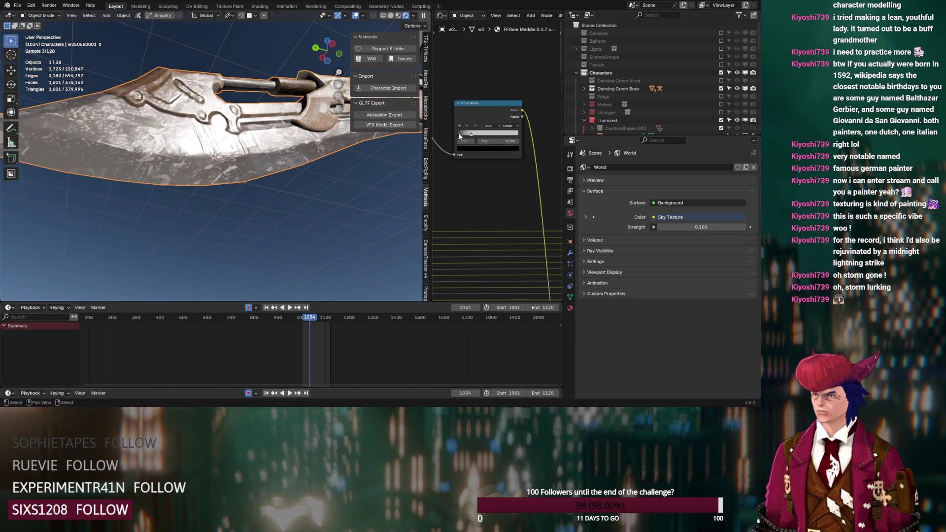
pyautogui.moveTo(469, 132); pyautogui.dragTo(473, 133)
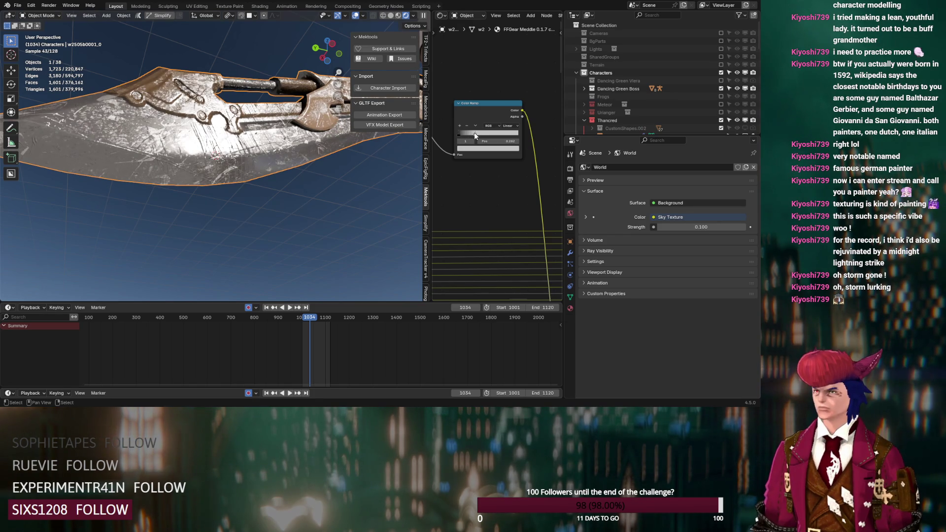
pyautogui.moveTo(473, 174)
pyautogui.mouseDown(button='middle')
pyautogui.moveTo(547, 187)
pyautogui.moveTo(486, 214)
pyautogui.mouseUp(button='middle')
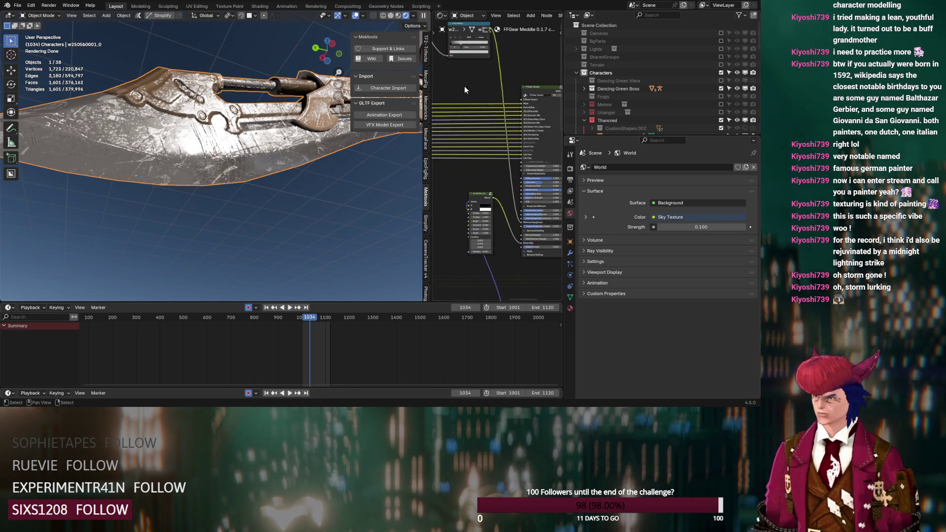
pyautogui.moveTo(313, 200); pyautogui.dragTo(318, 208, button='middle')
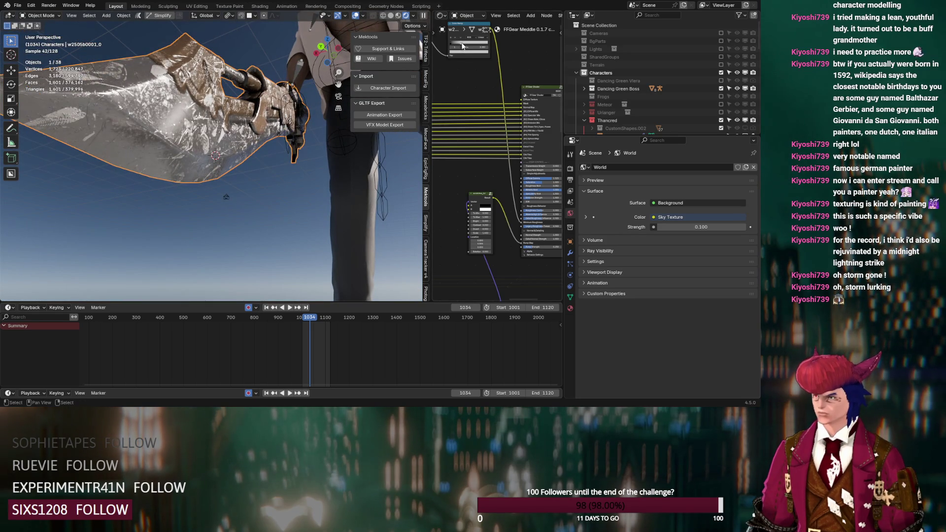
pyautogui.moveTo(461, 46); pyautogui.dragTo(481, 46)
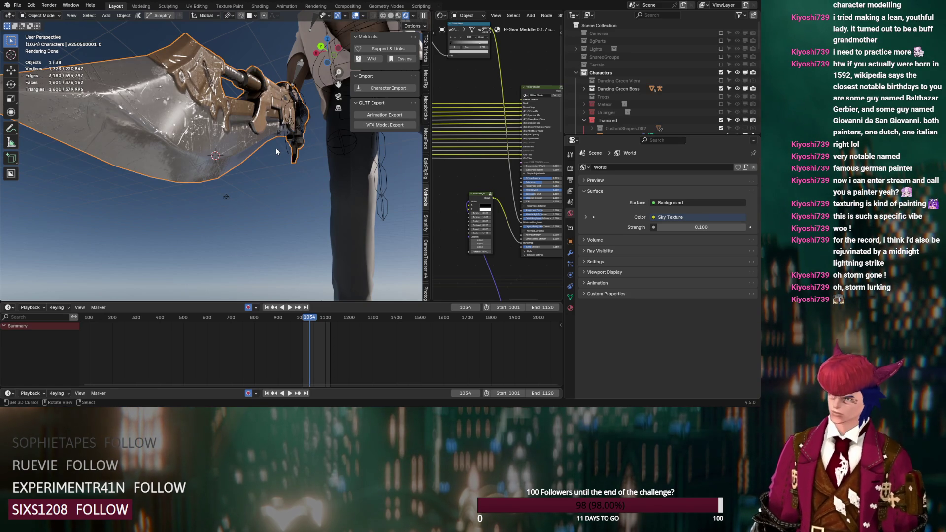
pyautogui.scroll(-4, 275, 147)
pyautogui.scroll(-3, 275, 148)
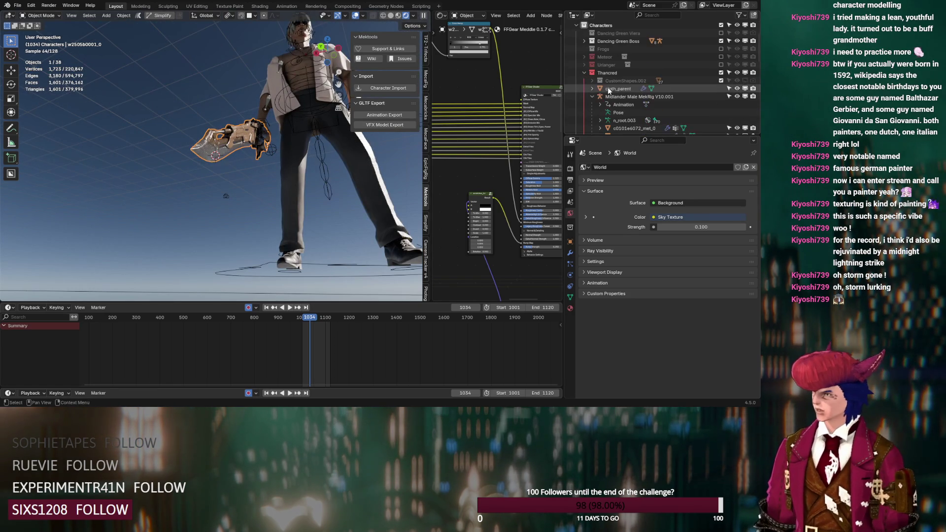
pyautogui.scroll(-3, 591, 78)
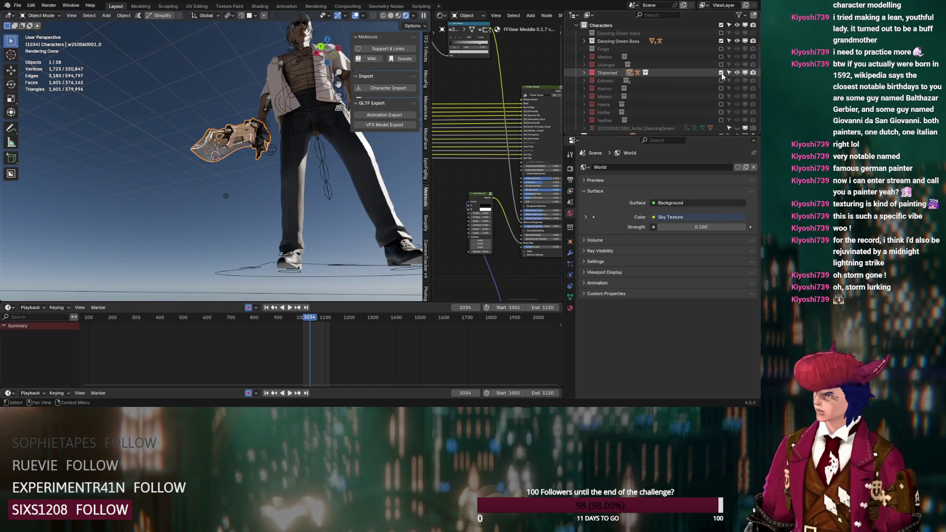
# Uncheck the Thancred collection in the Outliner so the character and gunblade disappear
pyautogui.moveTo(521, 78); pyautogui.dragTo(497, 97, button='middle')
pyautogui.moveTo(457, 49); pyautogui.dragTo(523, 104)
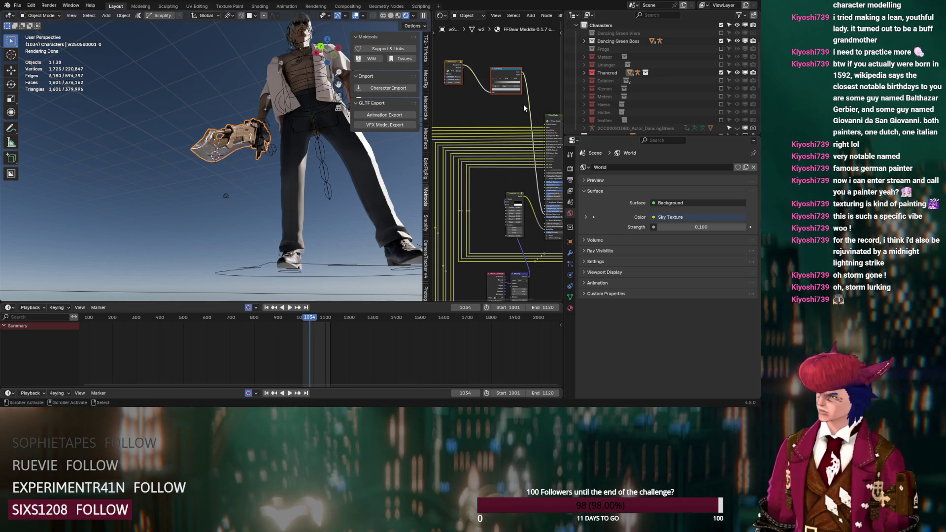
pyautogui.click(720, 73)
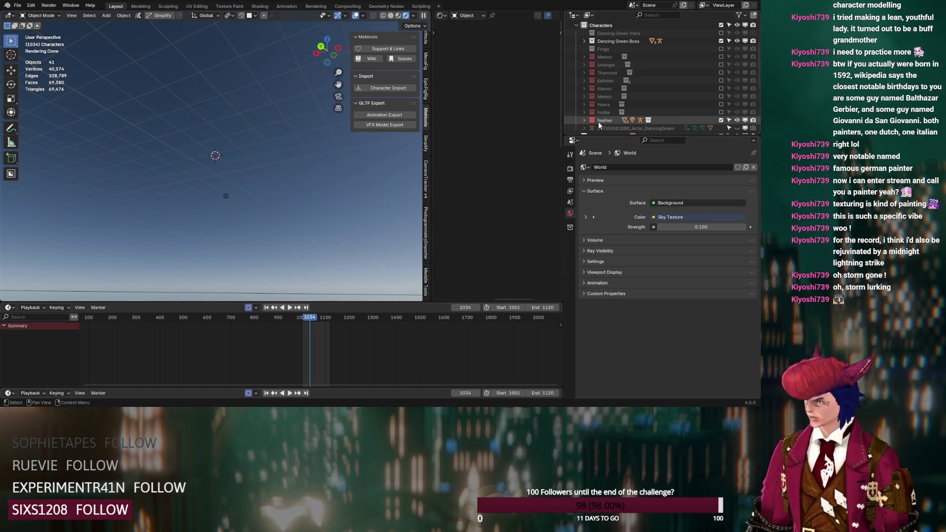